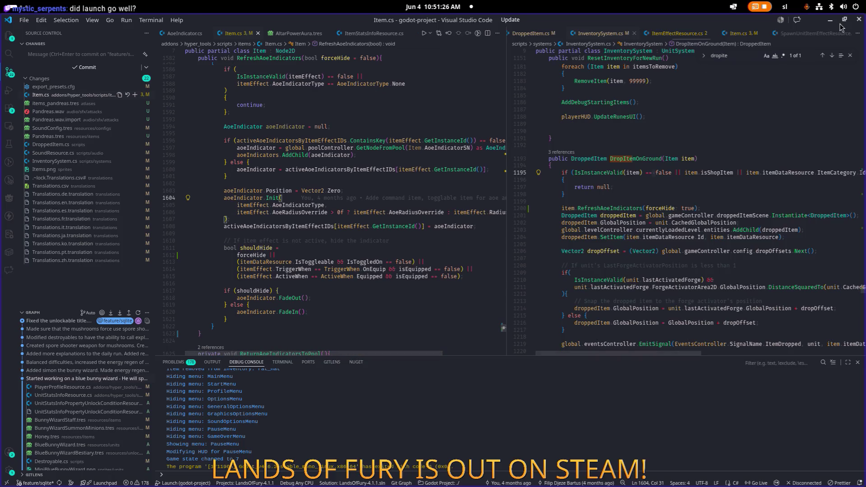
# Switch to the Godot editor and run the LandsOfFury project.
pyautogui.hotkey('alt', 'Tab')
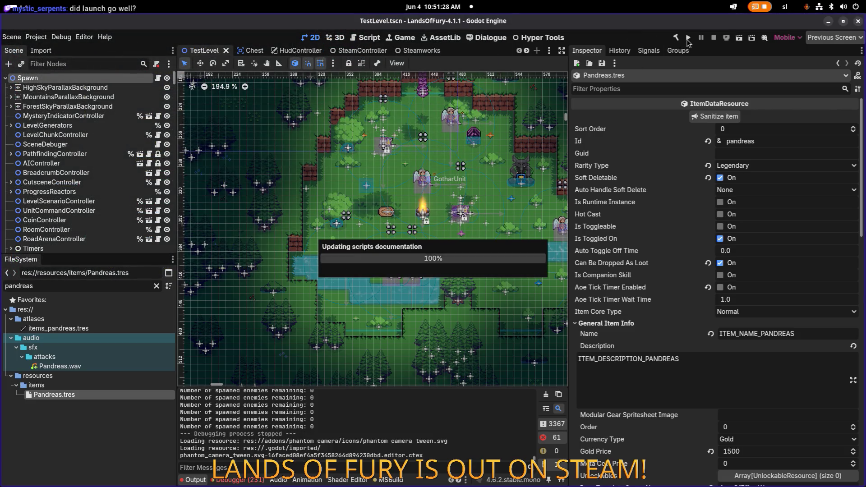
pyautogui.click(689, 38)
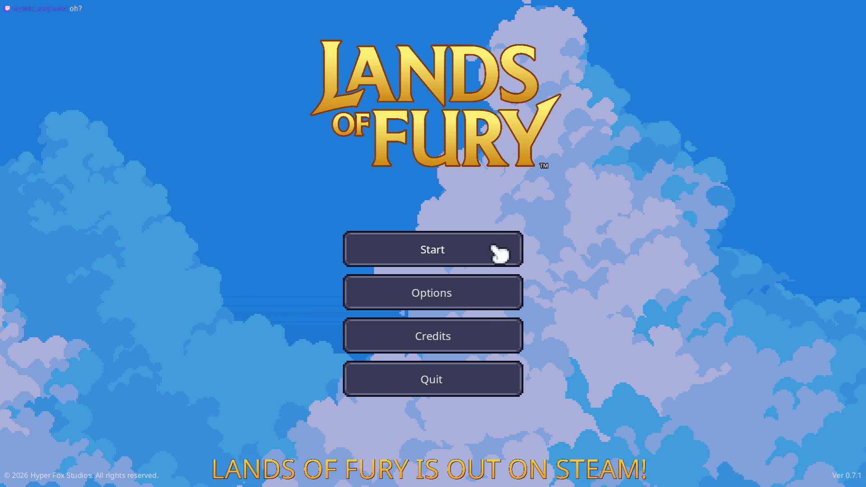
# Start the game on the first save profile and drop the Pandreas staff on the ground.
pyautogui.click(498, 253)
pyautogui.click(419, 249)
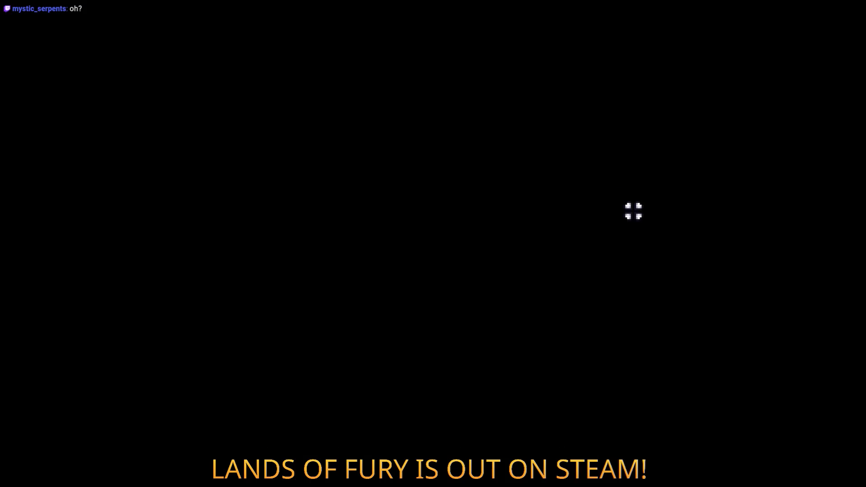
pyautogui.press('w')
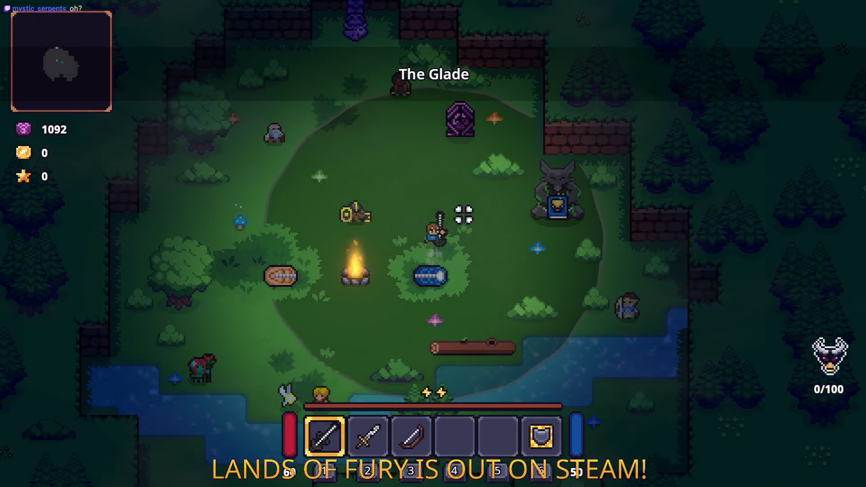
pyautogui.press('Tab')
pyautogui.click(343, 354)
pyautogui.press('Tab')
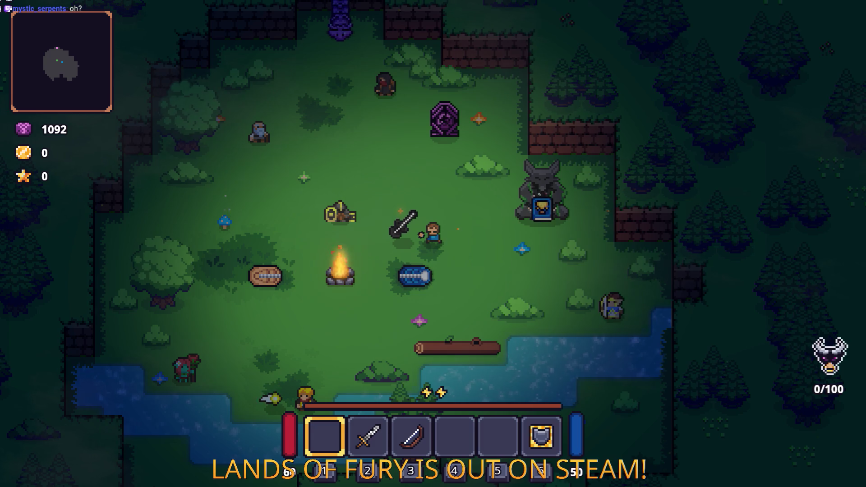
# Pick up the Pandreas staff, summon a skeleton with it, then drop it again.
pyautogui.press('a')
pyautogui.press('e')
pyautogui.click(355, 155)
pyautogui.press('Tab')
pyautogui.click(325, 381)
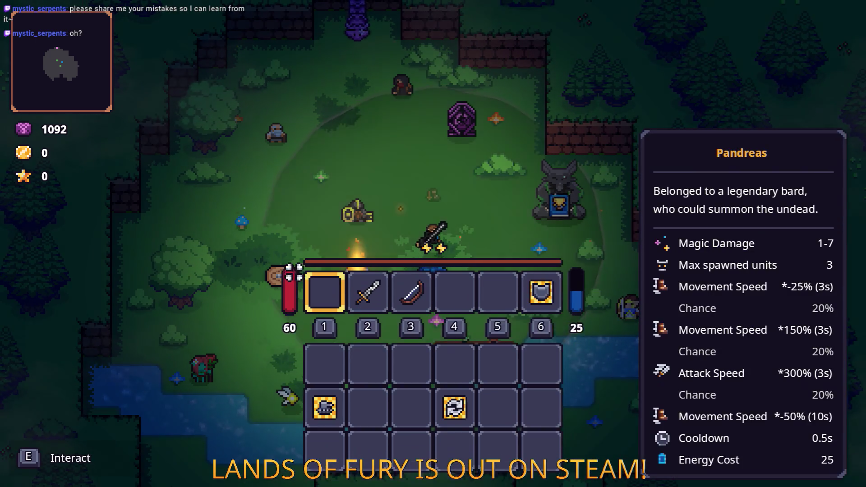
pyautogui.press('Tab')
# Open the developer console and begin typing Player.AddItem(.
pyautogui.press('Tab')
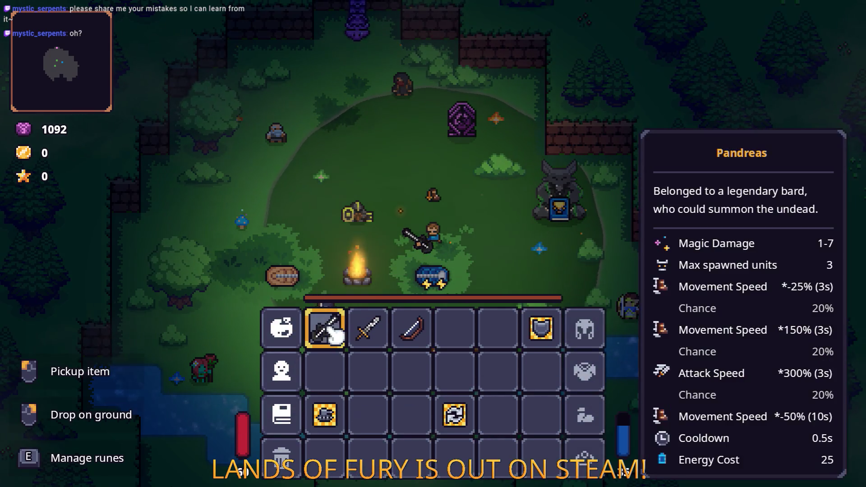
pyautogui.press('Tab')
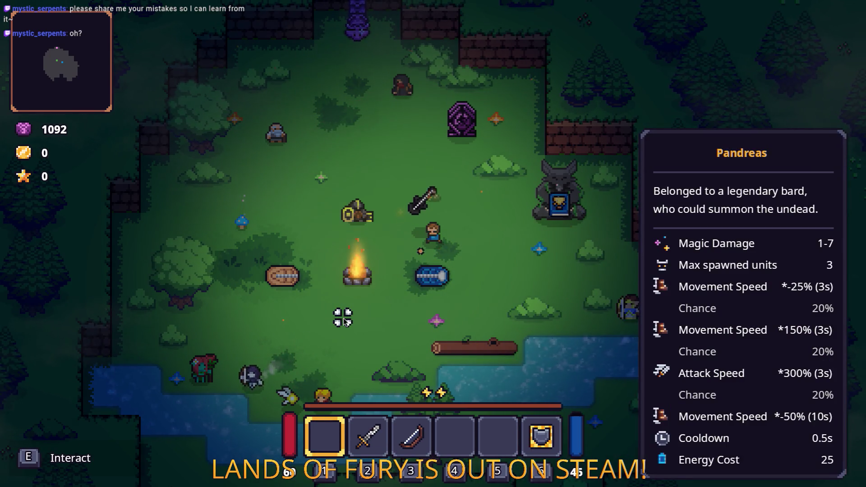
pyautogui.press('`')
pyautogui.write('Player.A')
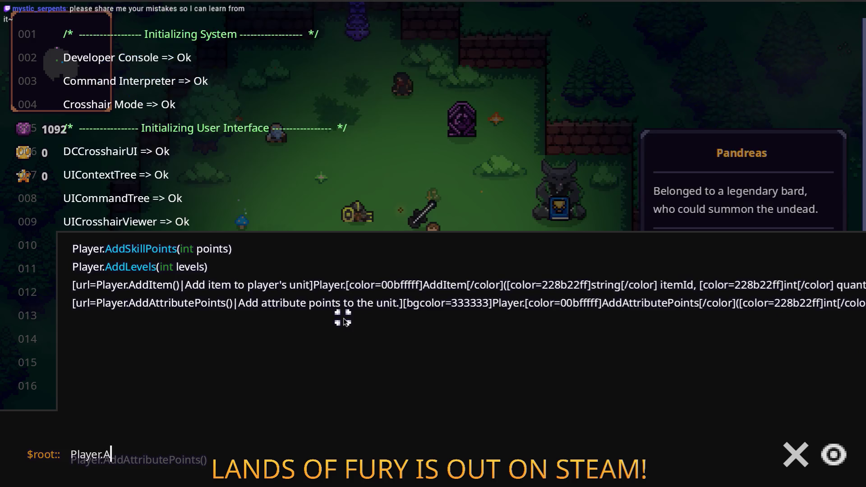
pyautogui.write('ddItem(companjo,1')
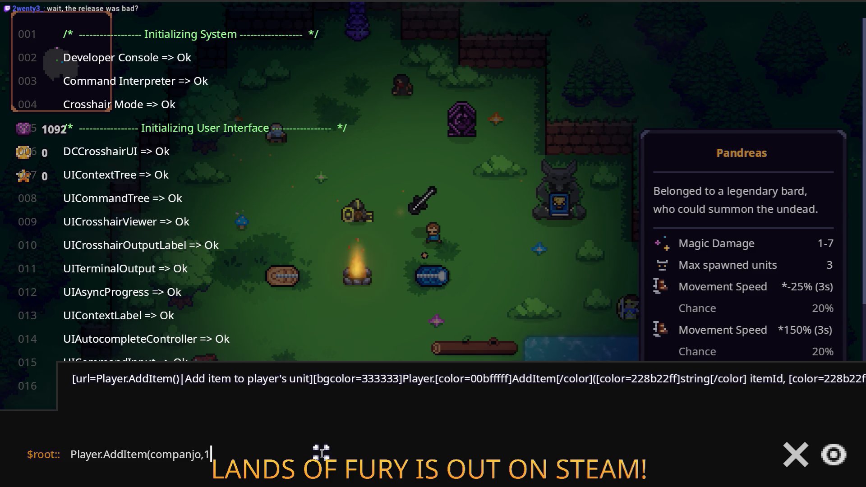
# Run Player.AddItem(companjo,1) in the console, then close the console.
pyautogui.press('Return')
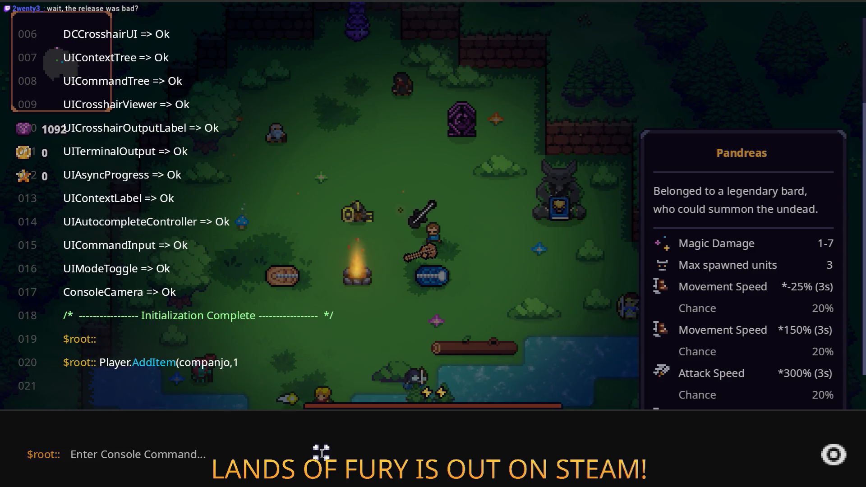
pyautogui.press('`')
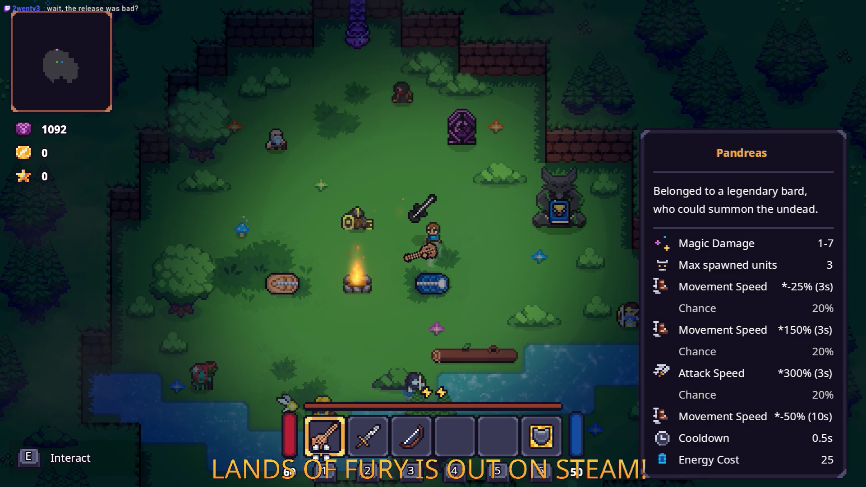
# Pick up the sword and swap hotbar weapons, putting the orange sword and bow in order.
pyautogui.press('e')
pyautogui.press('Tab')
pyautogui.moveTo(454, 288)
pyautogui.mouseDown()
pyautogui.moveTo(464, 349)
pyautogui.moveTo(380, 332)
pyautogui.mouseUp()
pyautogui.press('Tab')
pyautogui.press('Tab')
pyautogui.moveTo(456, 328); pyautogui.dragTo(412, 329)
pyautogui.press('Tab')
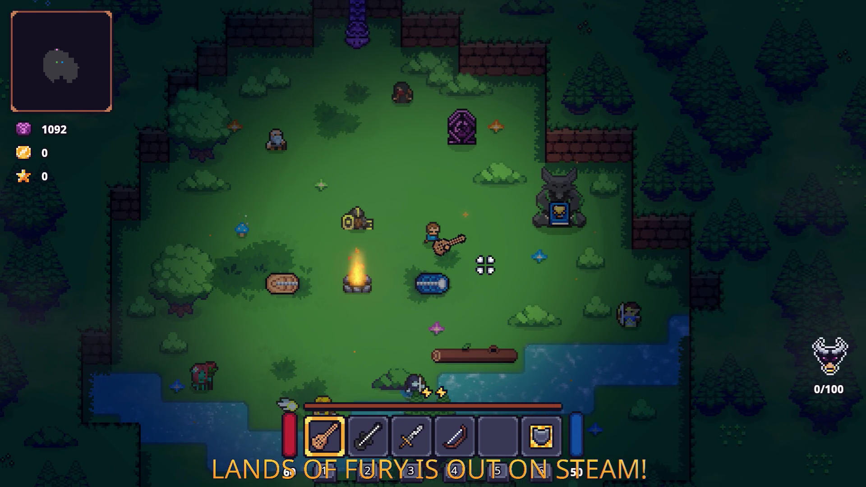
pyautogui.press('Tab')
pyautogui.press('Tab')
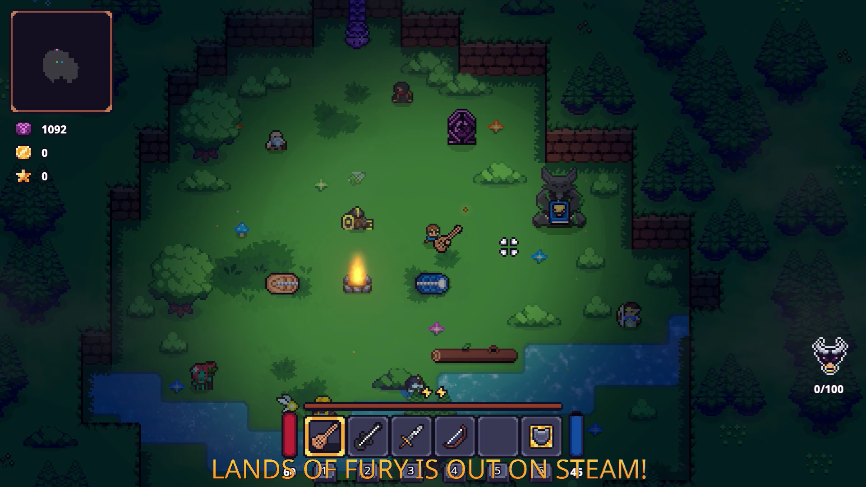
pyautogui.press('2')
# Attack the nearby enemy, switching between hotbar weapons, and briefly check the inventory.
pyautogui.click(509, 248)
pyautogui.press('1')
pyautogui.press('2')
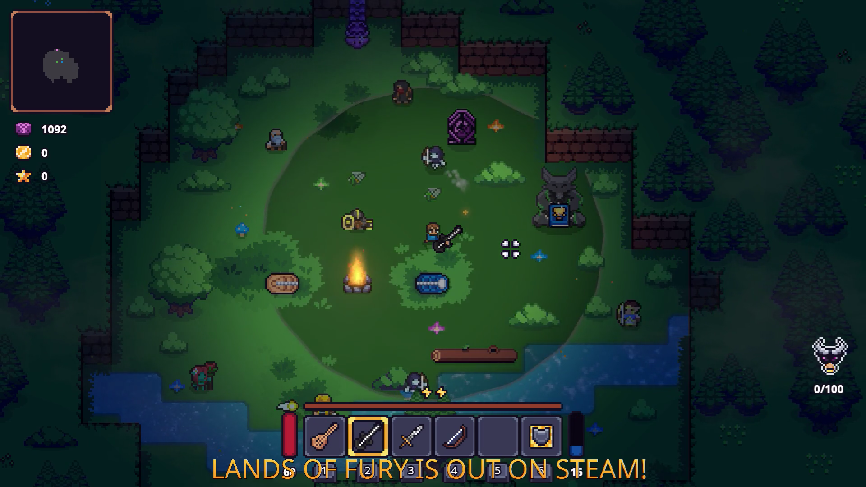
pyautogui.press('Tab')
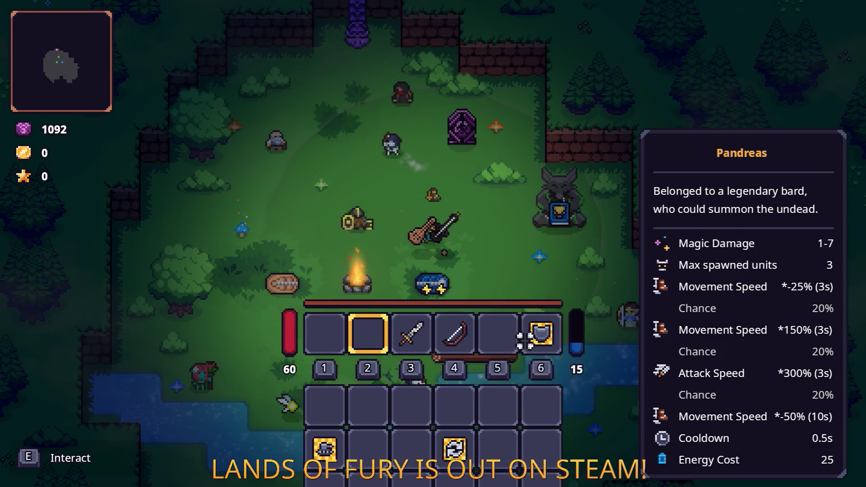
pyautogui.press('Tab')
# Pick up the Companjo lute into slot 2 and equip the sword in slot 3.
pyautogui.press('e')
pyautogui.press('s')
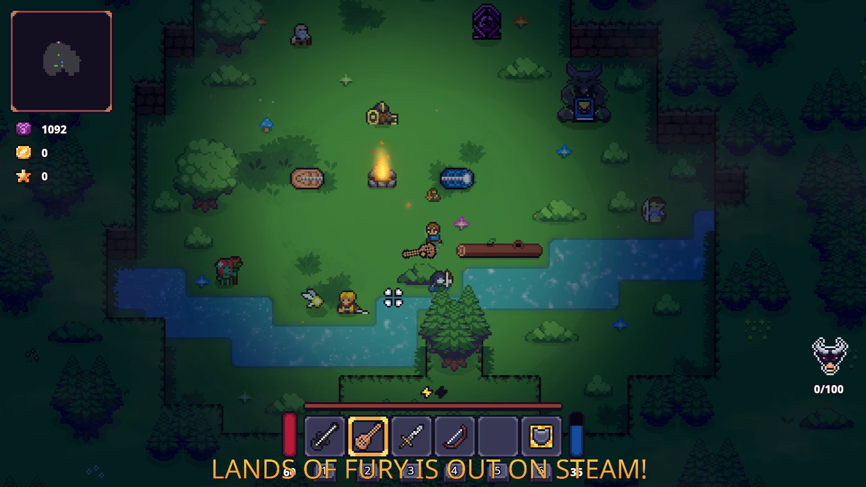
pyautogui.press('3')
pyautogui.press('w')
pyautogui.press('w')
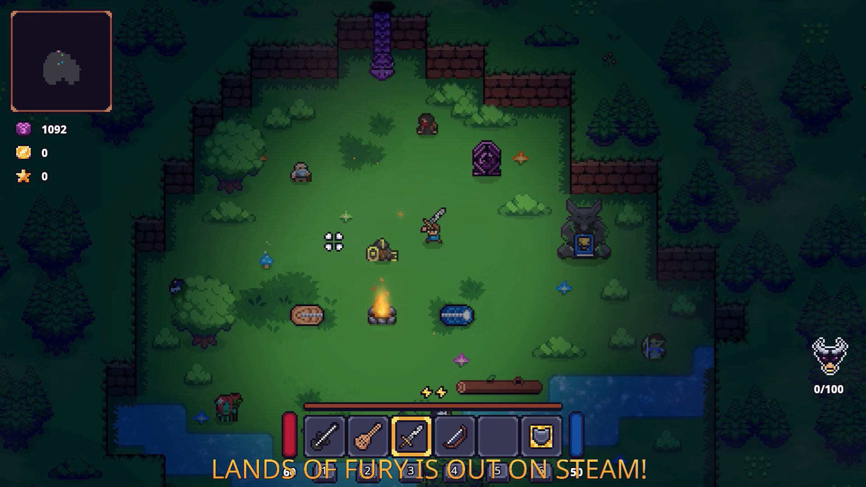
# Fight the enemies around the glade, dashing through them, then open the inventory.
pyautogui.press('a')
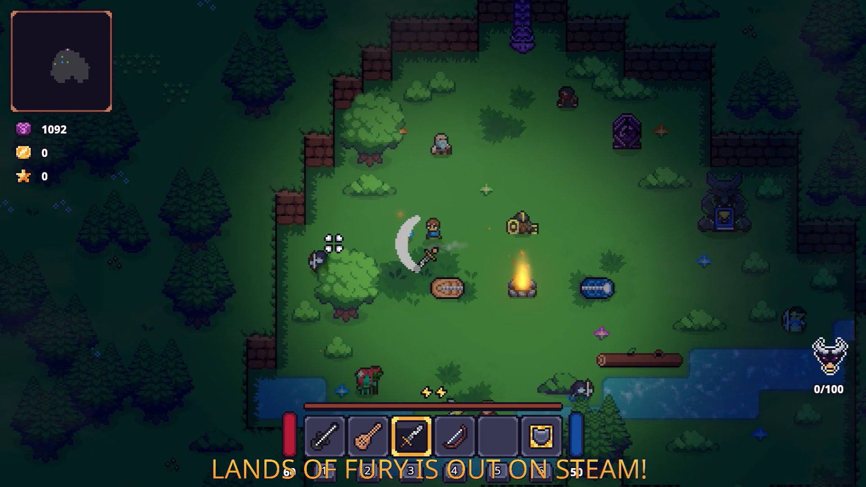
pyautogui.press('d')
pyautogui.press('space')
pyautogui.press('d')
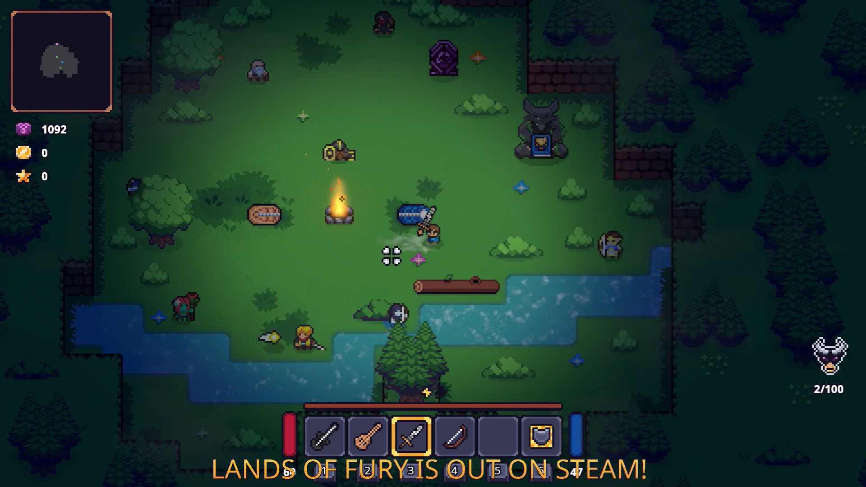
pyautogui.press('a')
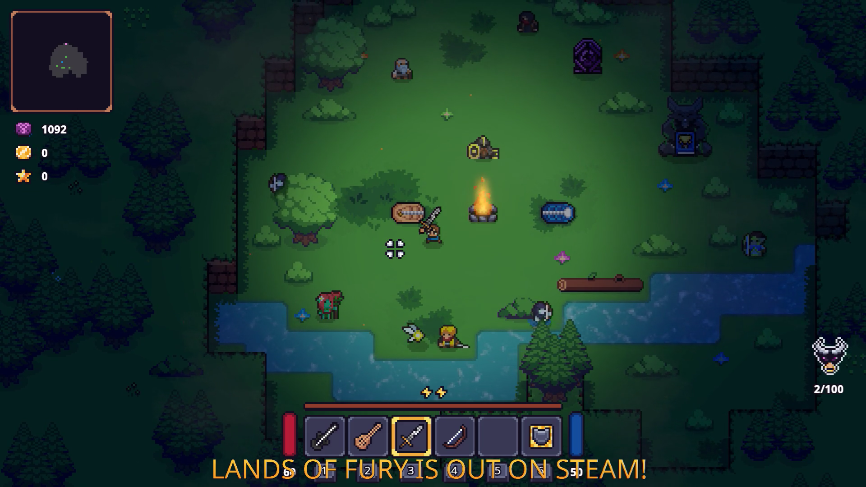
pyautogui.press('d')
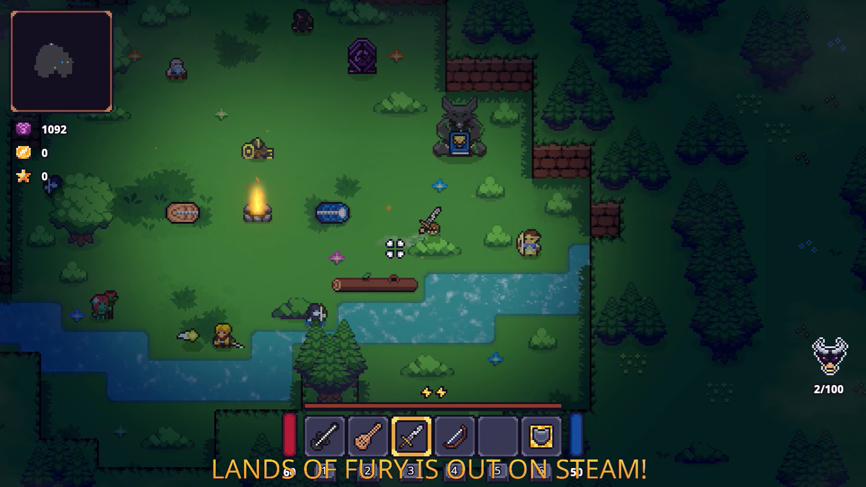
pyautogui.press('a')
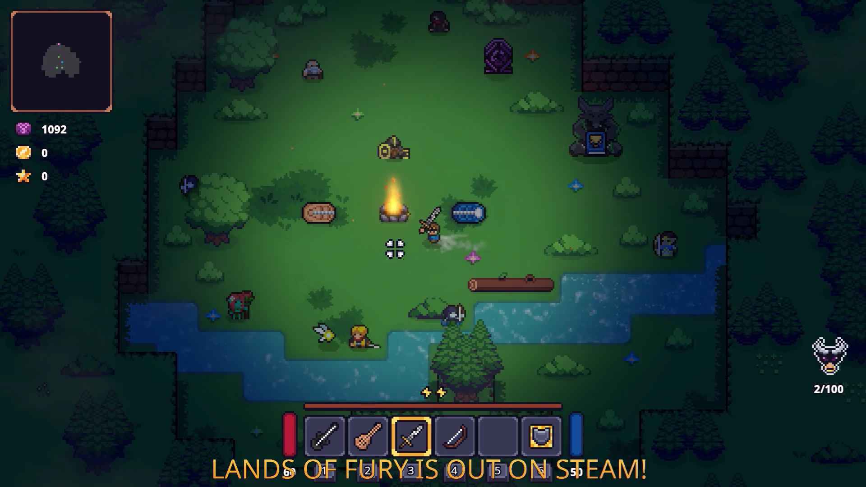
pyautogui.press('d')
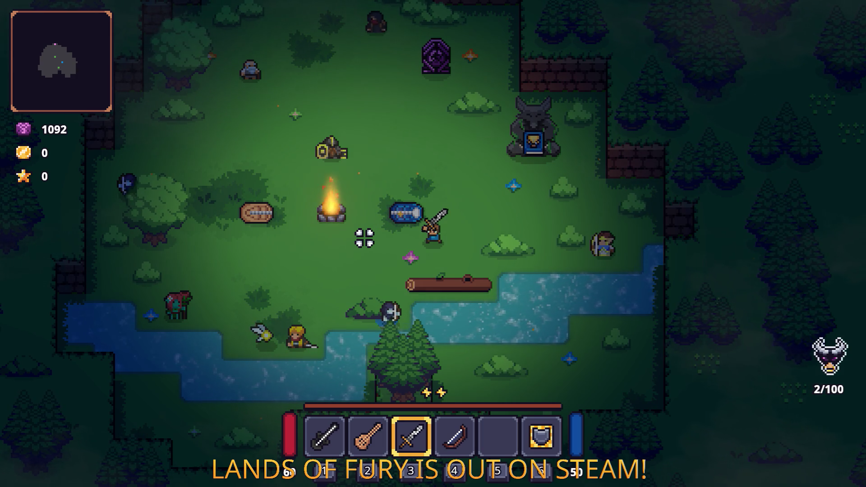
pyautogui.press('d')
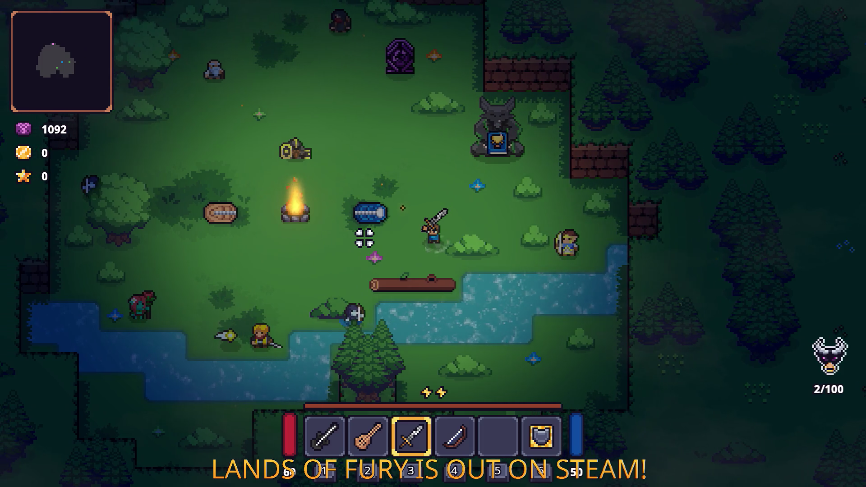
pyautogui.press('w')
pyautogui.press('a')
pyautogui.press('Tab')
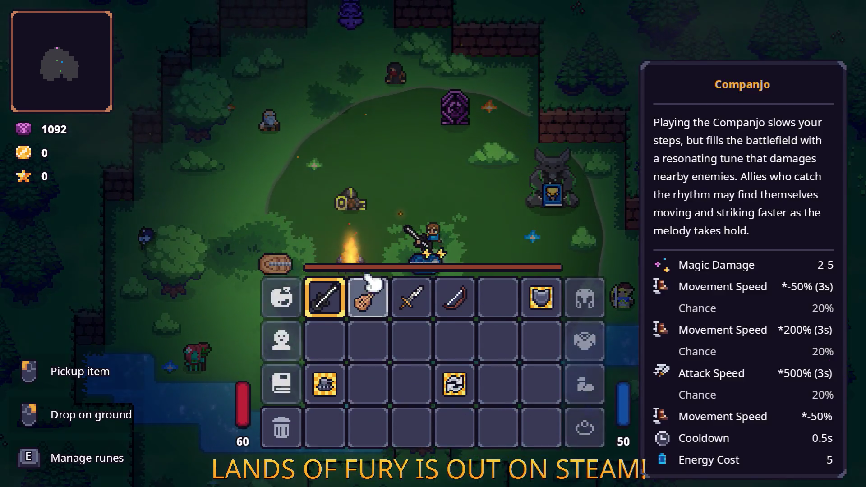
# Drop and re-collect the Companjo and Pandreas, then swap them between slots 1 and 2.
pyautogui.rightClick(325, 293)
pyautogui.click(368, 293)
pyautogui.press('Tab')
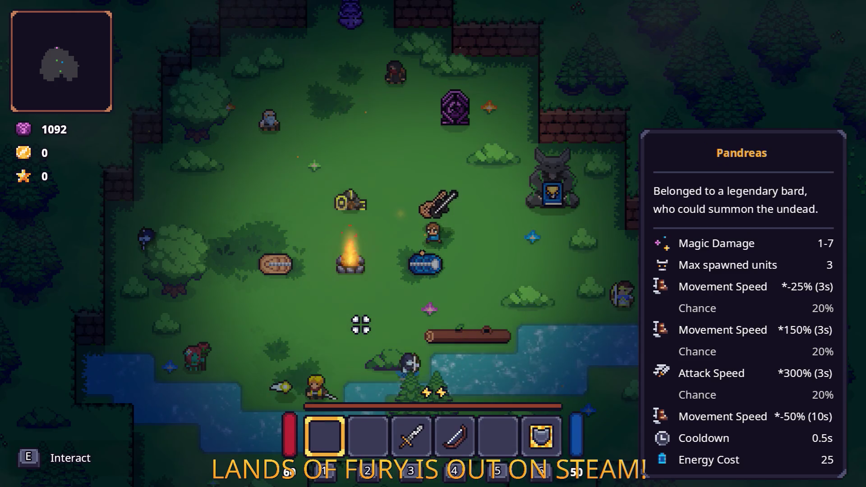
pyautogui.press('e')
pyautogui.press('w')
pyautogui.press('d')
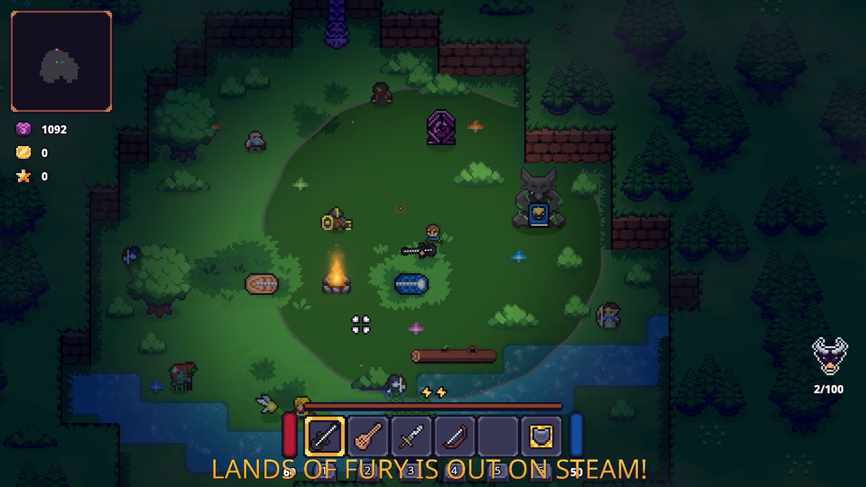
pyautogui.press('Tab')
pyautogui.click(357, 319)
pyautogui.press('Tab')
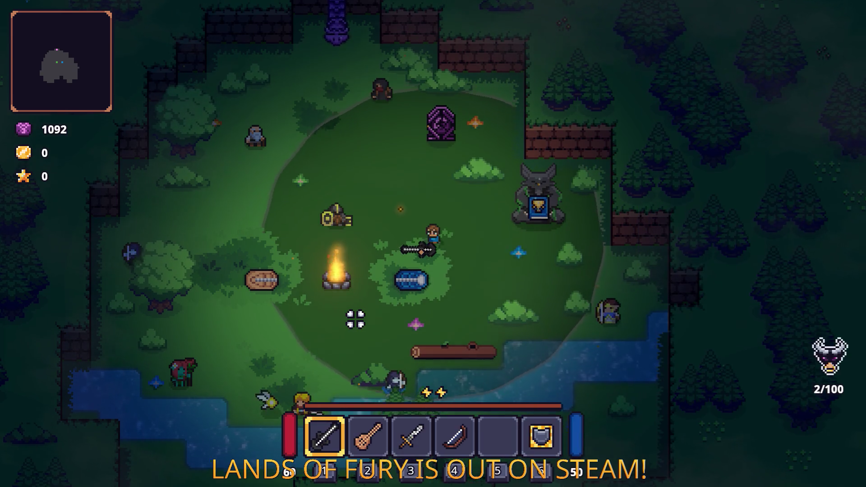
# Walk the hero around the clearing past the campfire and the portal.
pyautogui.press('s')
pyautogui.press('Tab')
pyautogui.press('Tab')
pyautogui.press('a')
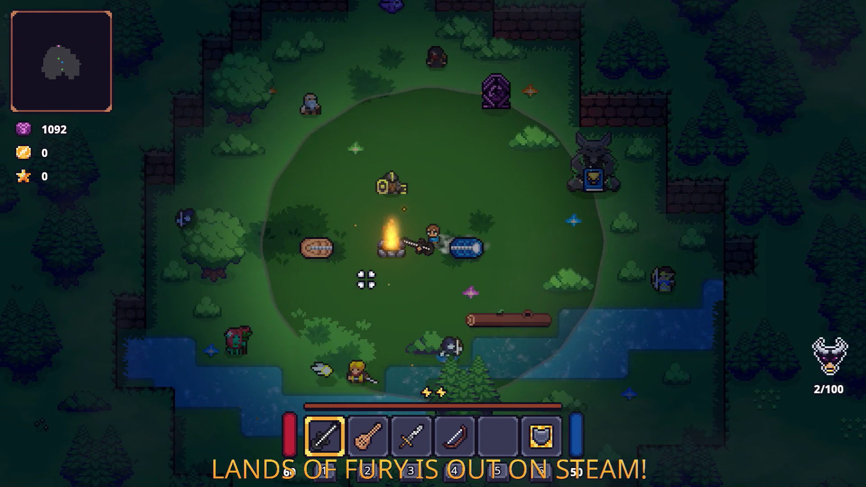
pyautogui.press('s')
pyautogui.press('a')
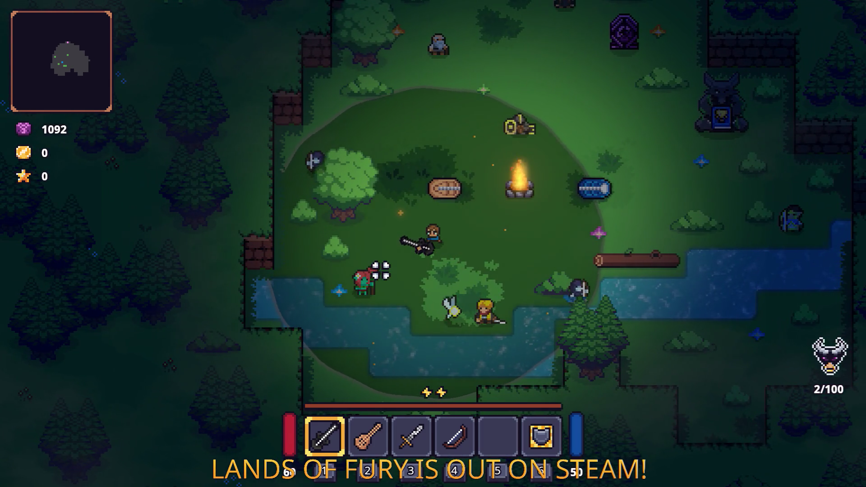
pyautogui.press('w')
pyautogui.press('d')
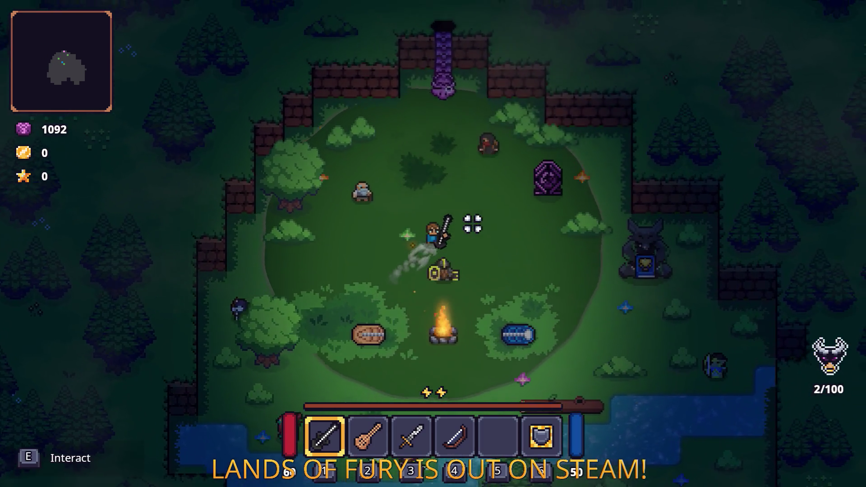
pyautogui.press('d')
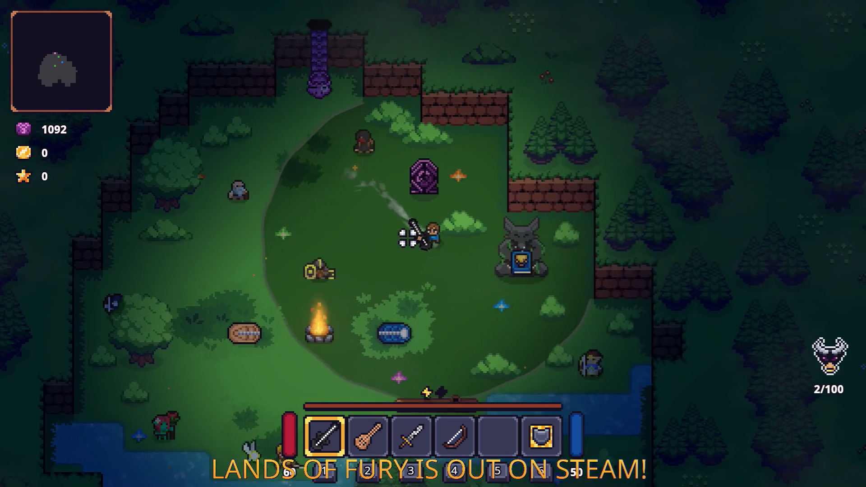
pyautogui.press('s')
pyautogui.press('d')
pyautogui.press('a')
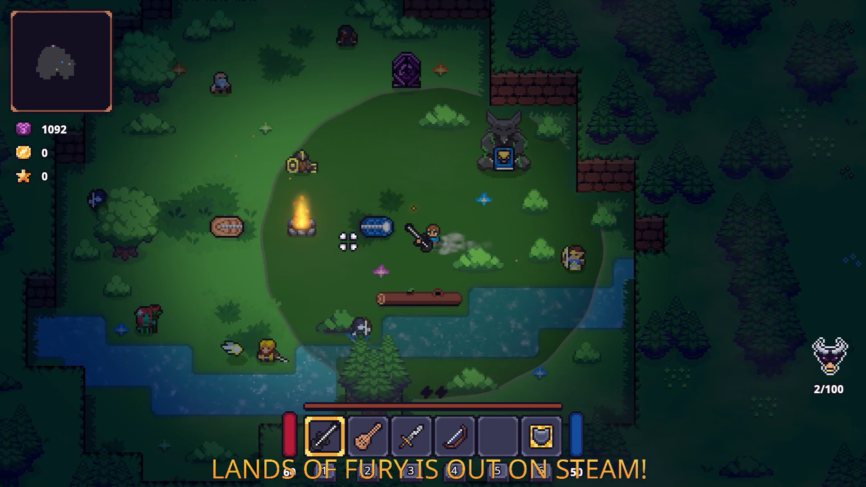
pyautogui.press('a')
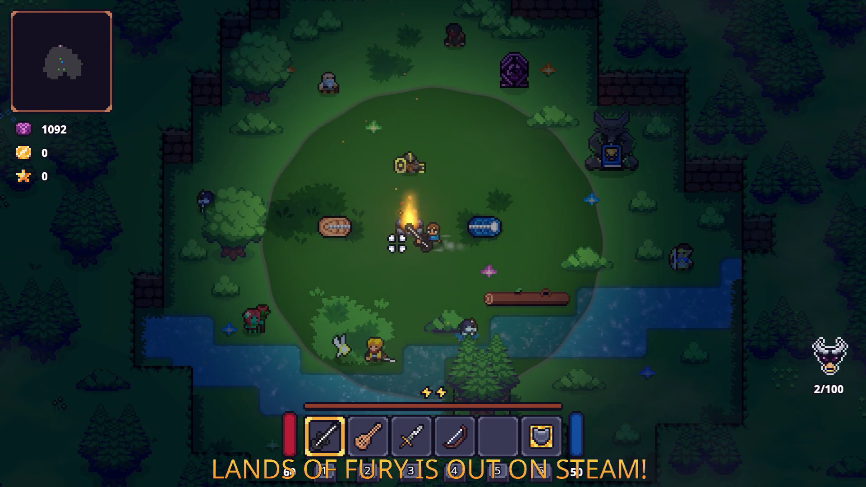
# Pick up the Companjo by the campfire and add it to the equipped weapons.
pyautogui.press('i')
pyautogui.click(325, 314)
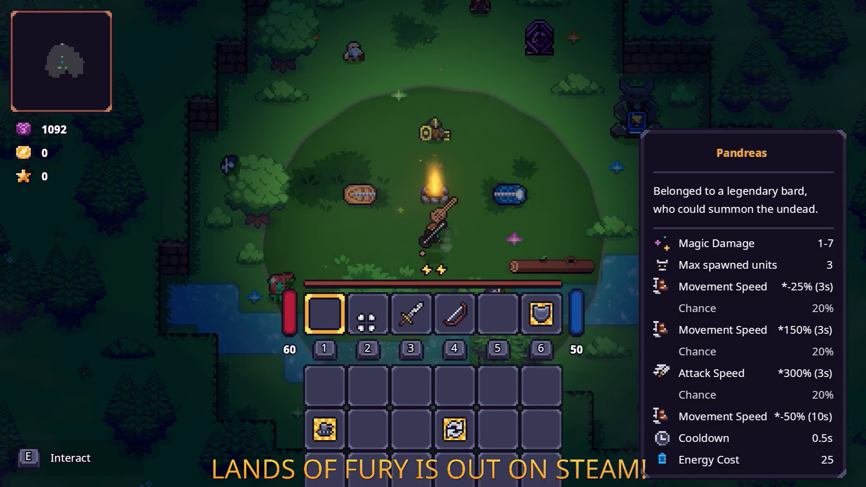
pyautogui.press('i')
pyautogui.press('a')
pyautogui.press('d')
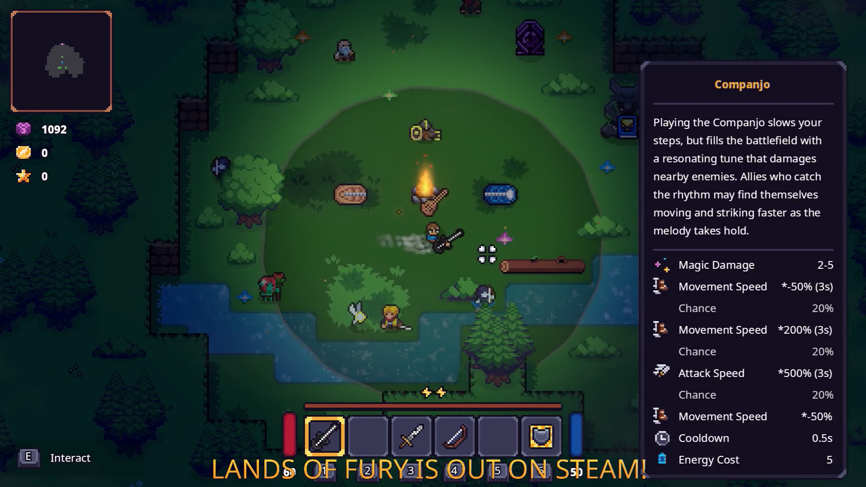
pyautogui.press('e')
pyautogui.press('w')
pyautogui.press('d')
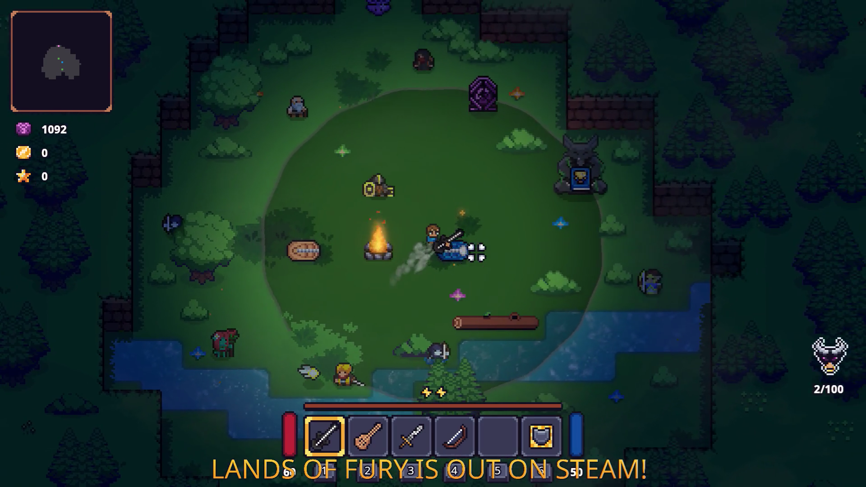
pyautogui.press('2')
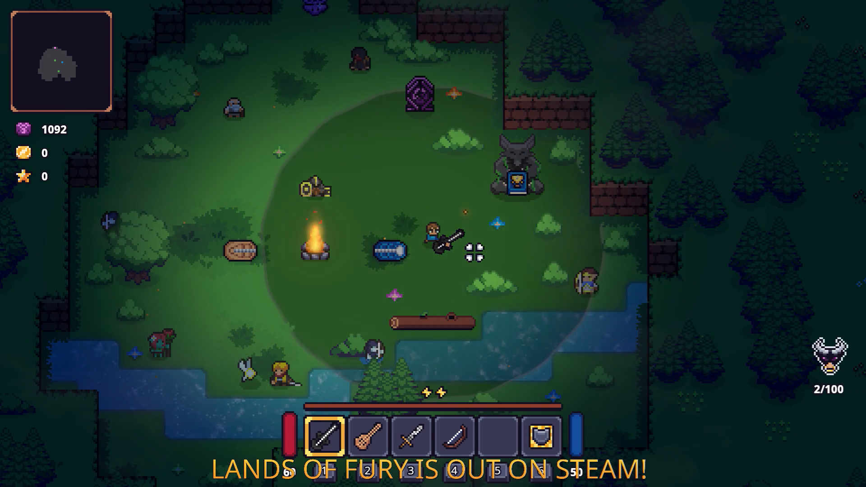
# Cycle between the sword, Companjo and first weapon while walking around the campfire.
pyautogui.press('3')
pyautogui.press('2')
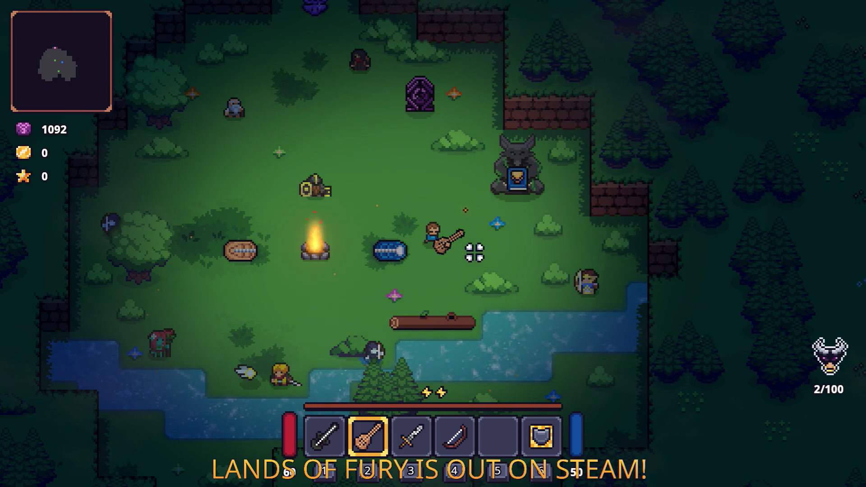
pyautogui.press('1')
pyautogui.press('2')
pyautogui.press('1')
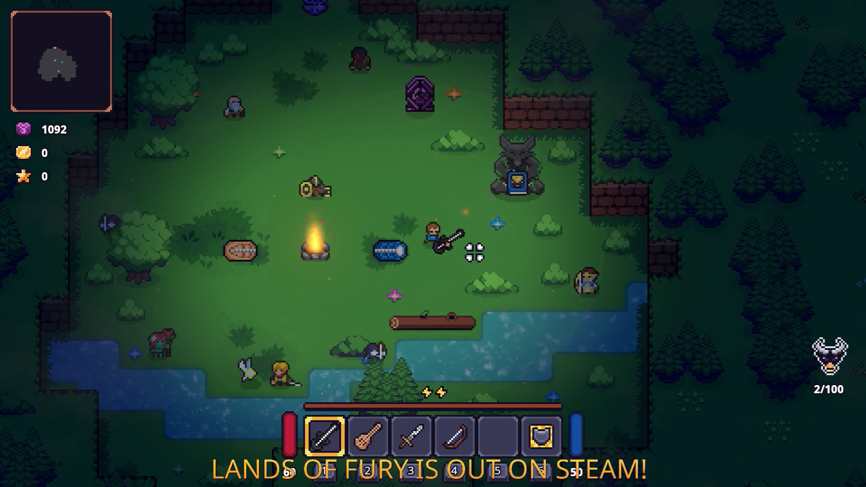
pyautogui.press('a')
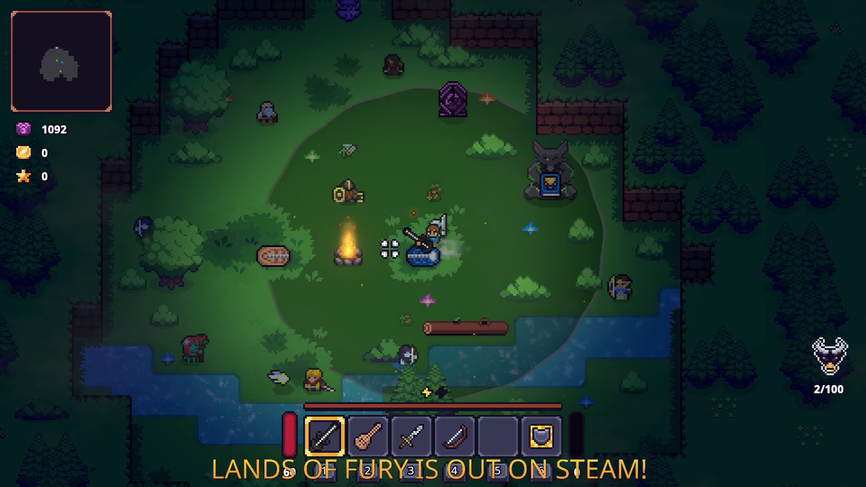
pyautogui.press('w')
pyautogui.press('w')
pyautogui.press('a')
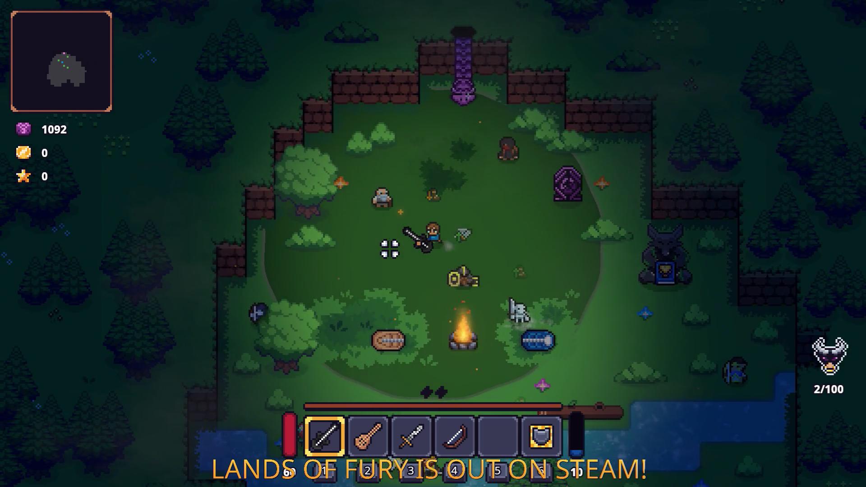
pyautogui.press('d')
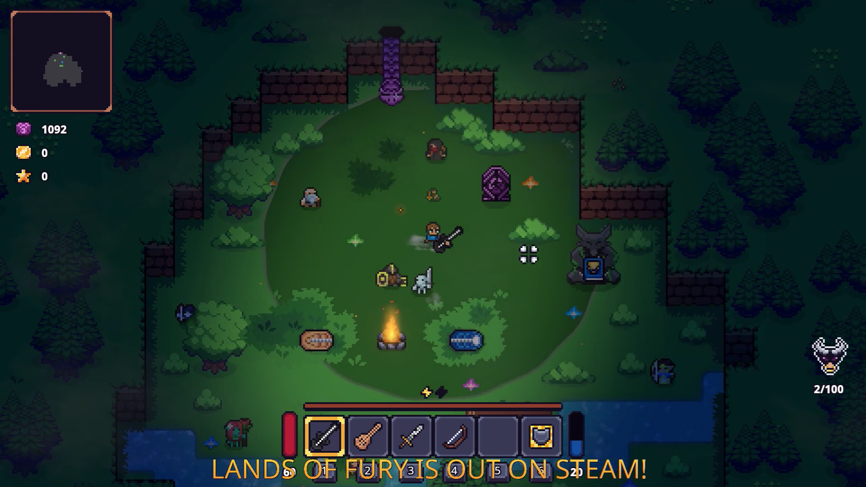
pyautogui.press('a')
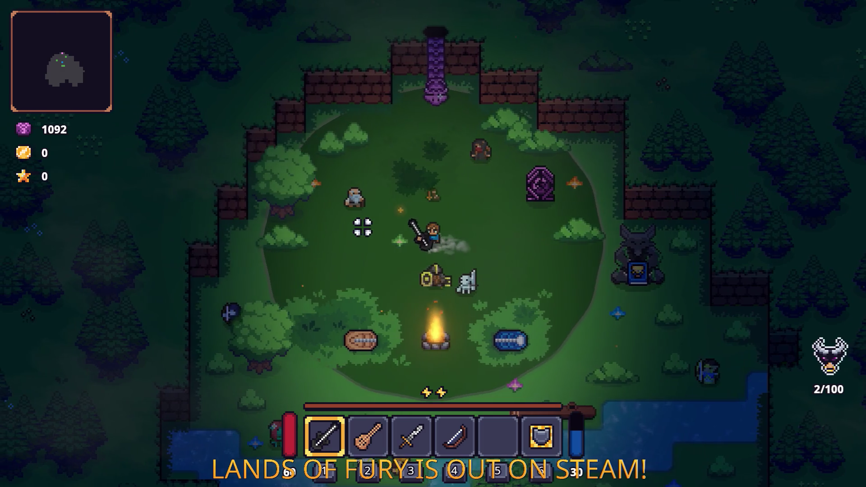
pyautogui.press('s')
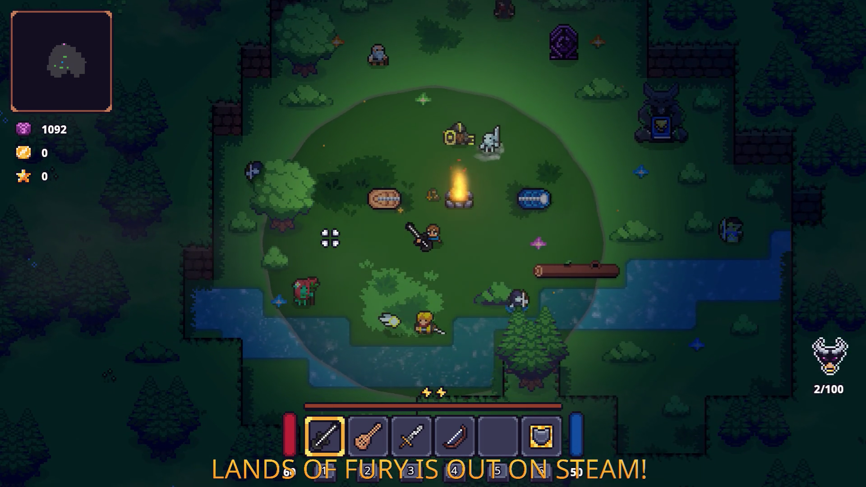
# Play the Companjo's damaging tune, then pause and quit the game to the desktop.
pyautogui.press('2')
pyautogui.press('1')
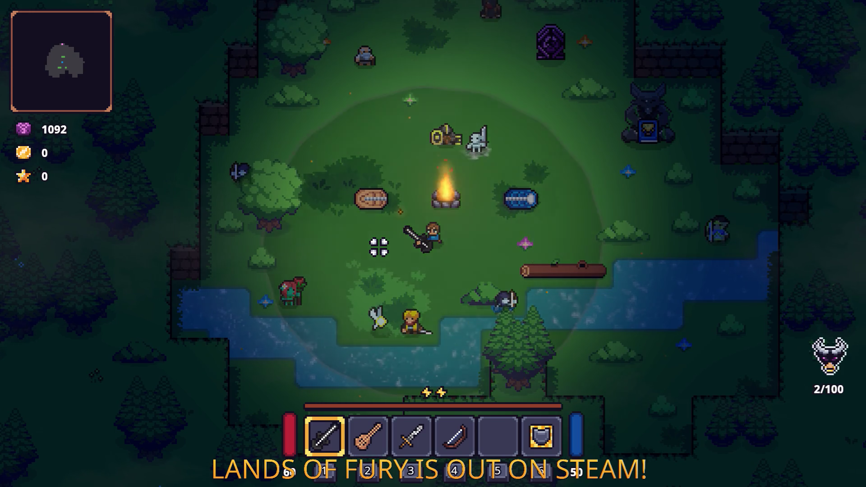
pyautogui.press('d')
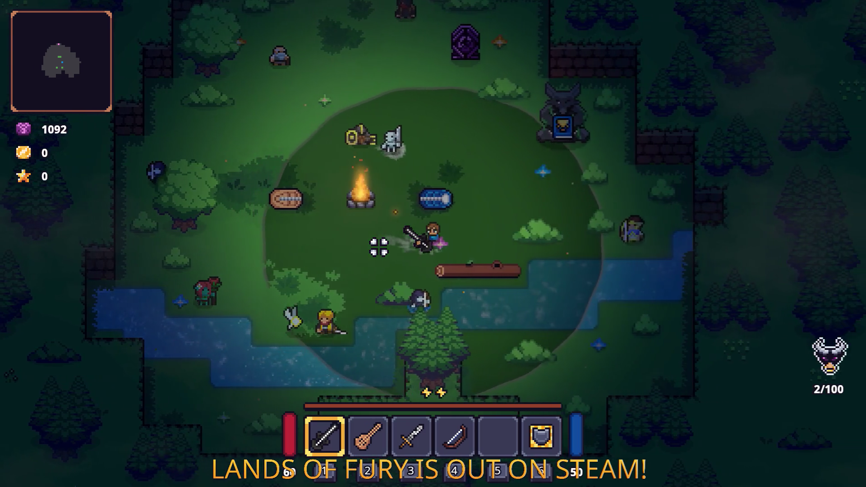
pyautogui.press('w')
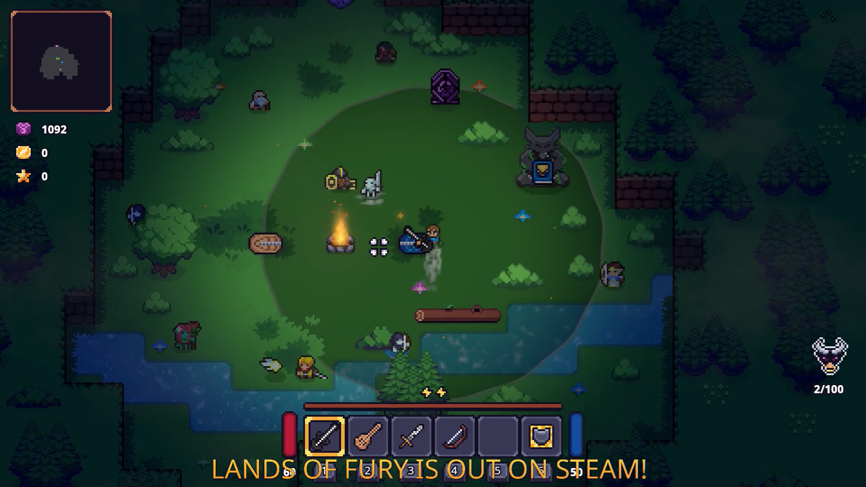
pyautogui.press('2')
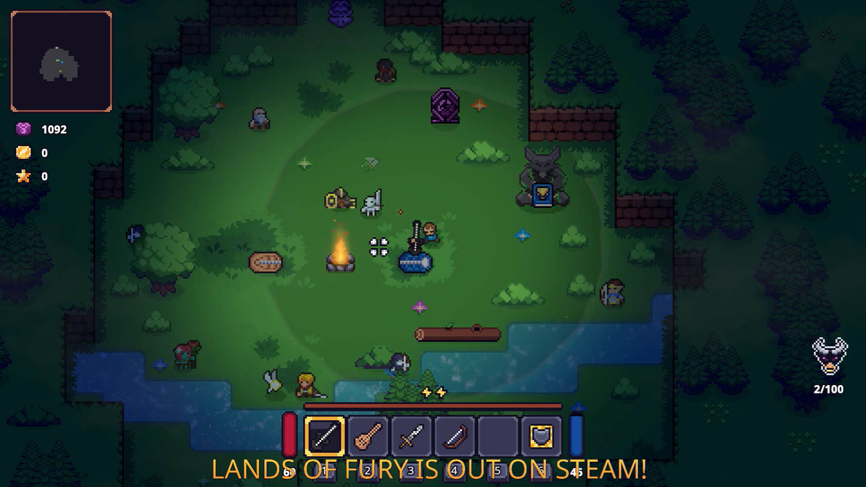
pyautogui.click(379, 247)
pyautogui.press('1')
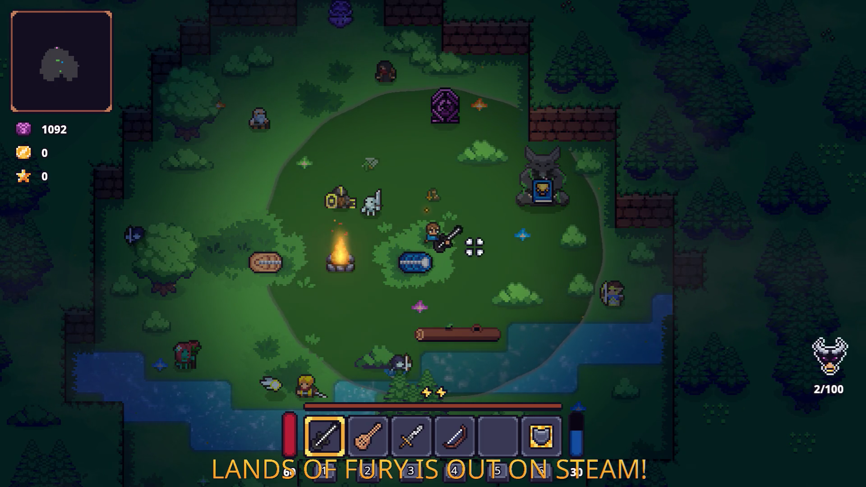
pyautogui.press('a')
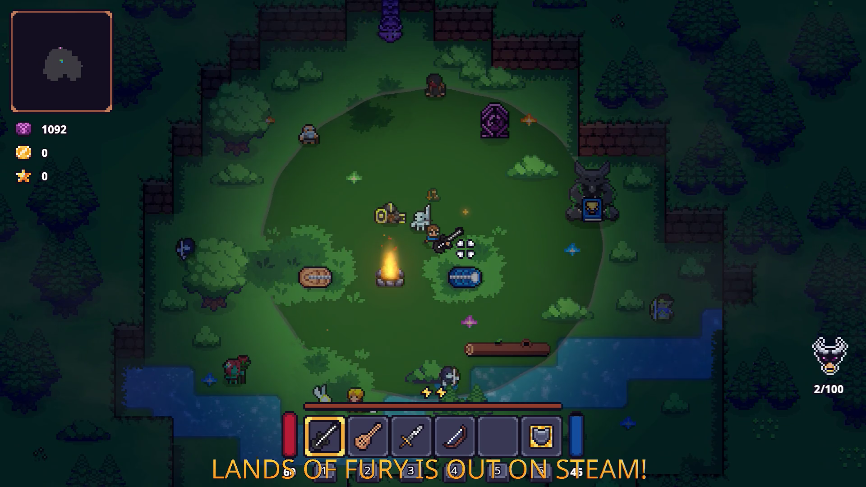
pyautogui.press('Escape')
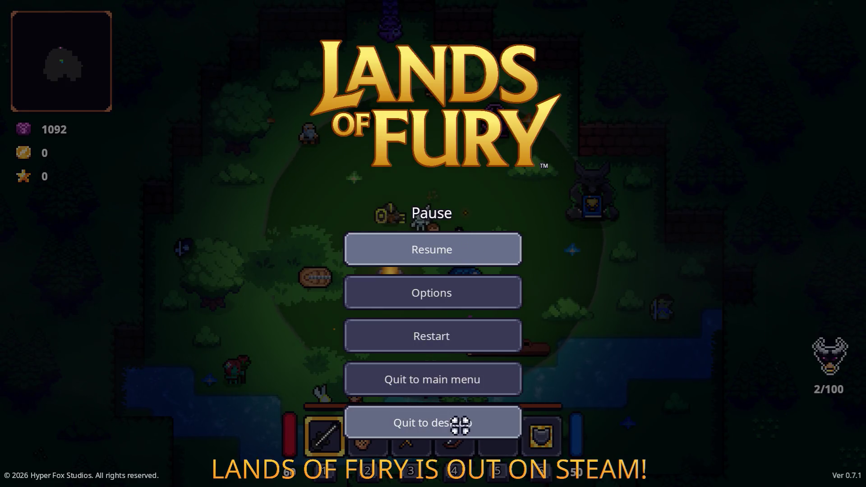
pyautogui.click(460, 422)
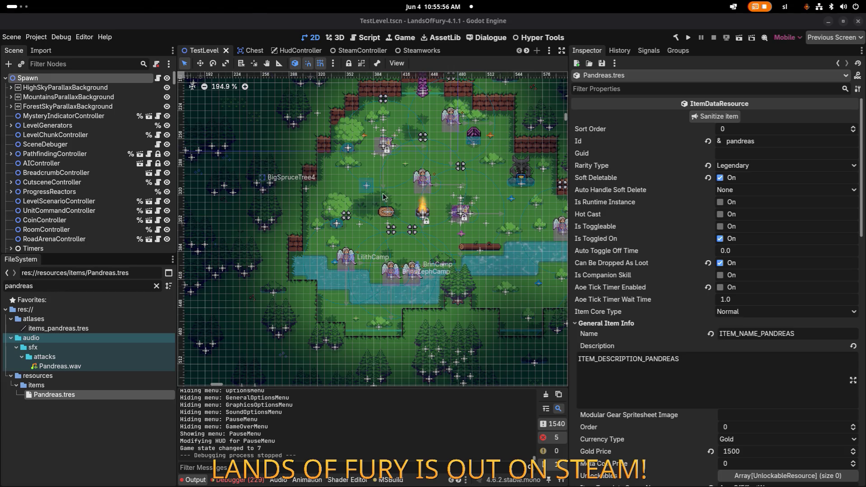
# Zoom out the TestLevel viewport and pick Steam in the app switcher.
pyautogui.scroll(-1, 410, 202)
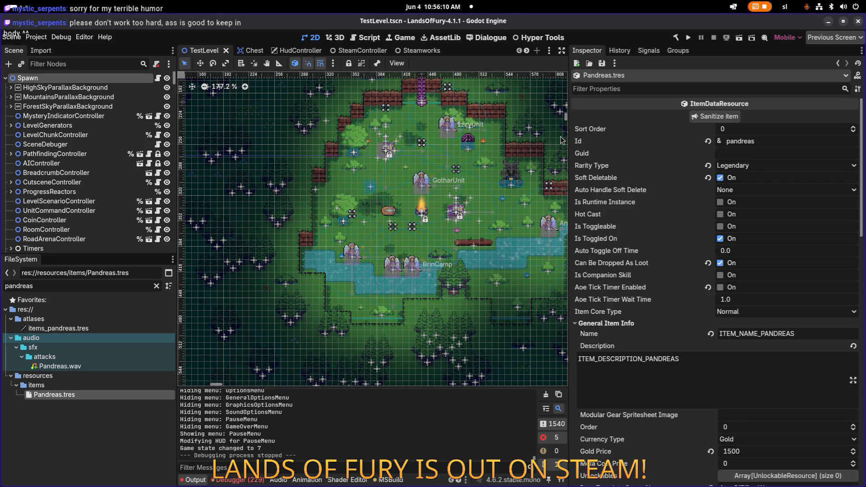
pyautogui.hotkey('alt', 'Tab')
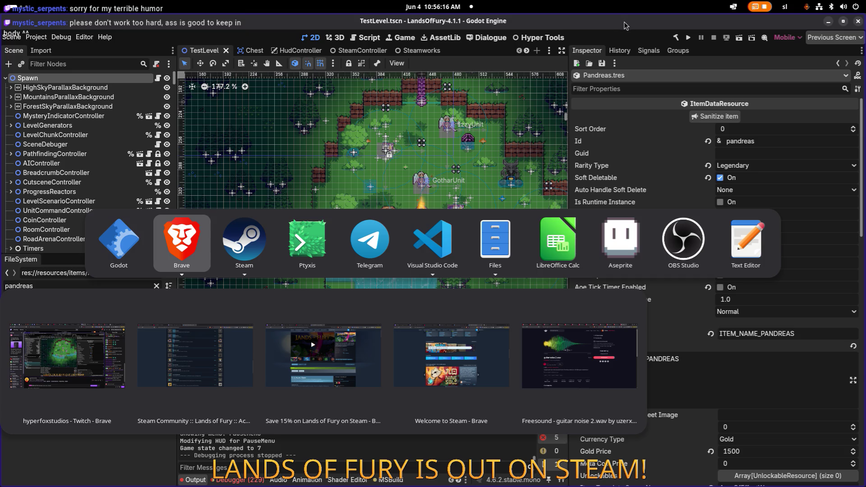
pyautogui.press('Escape')
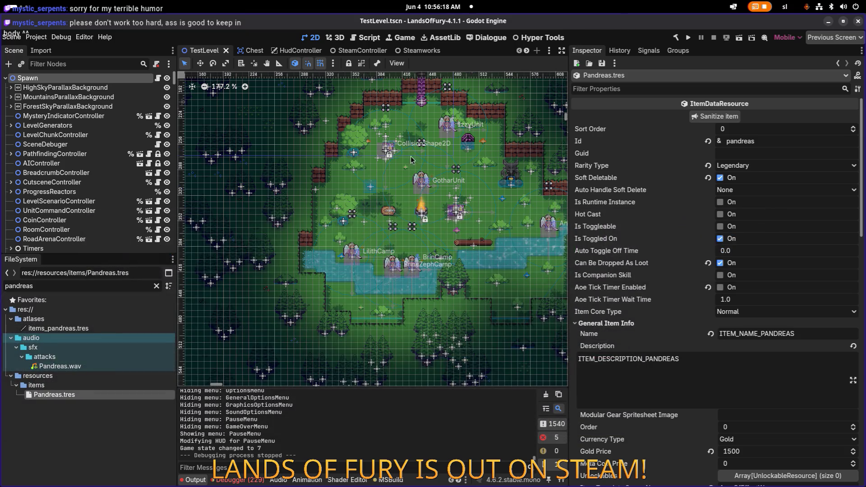
pyautogui.hotkey('alt', 'Tab')
pyautogui.press('Escape')
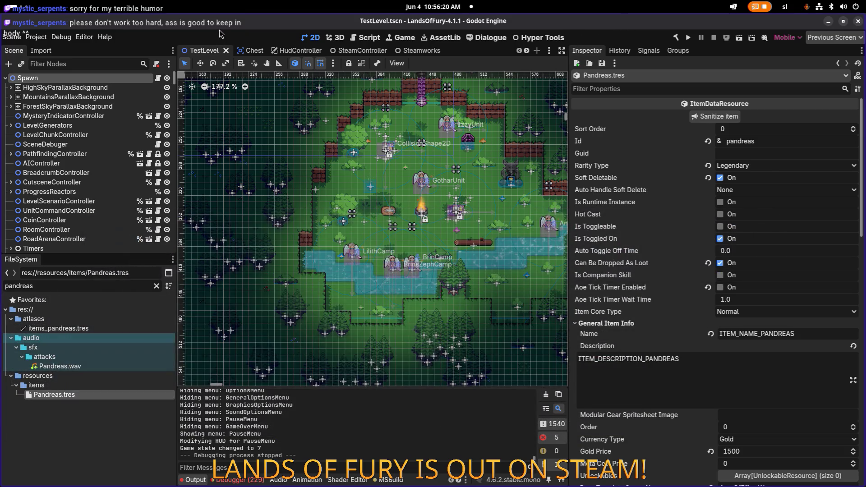
pyautogui.hotkey('alt', 'Tab')
pyautogui.moveTo(240, 231)
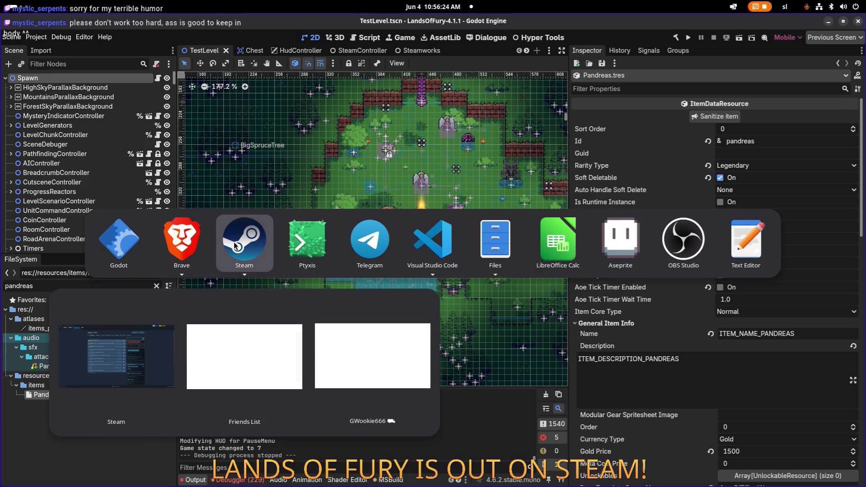
# Minimize the Steam Lands of Fury discussions window to reveal the Godot editor.
pyautogui.click(135, 343)
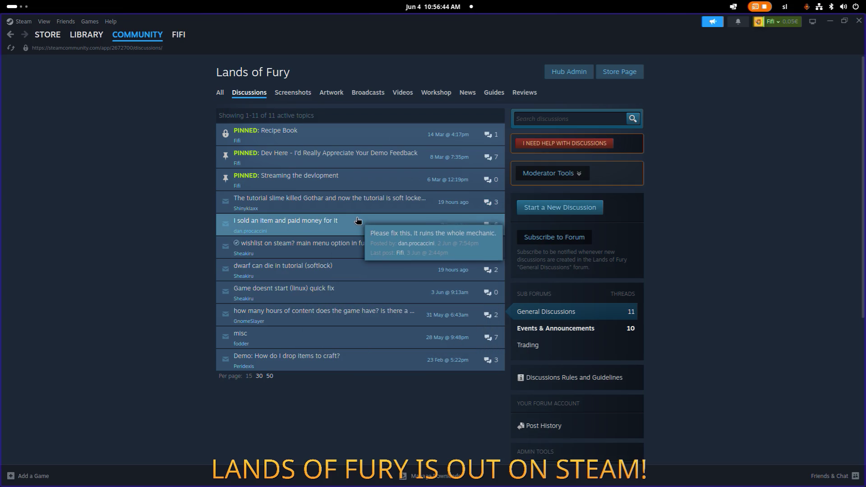
pyautogui.click(830, 21)
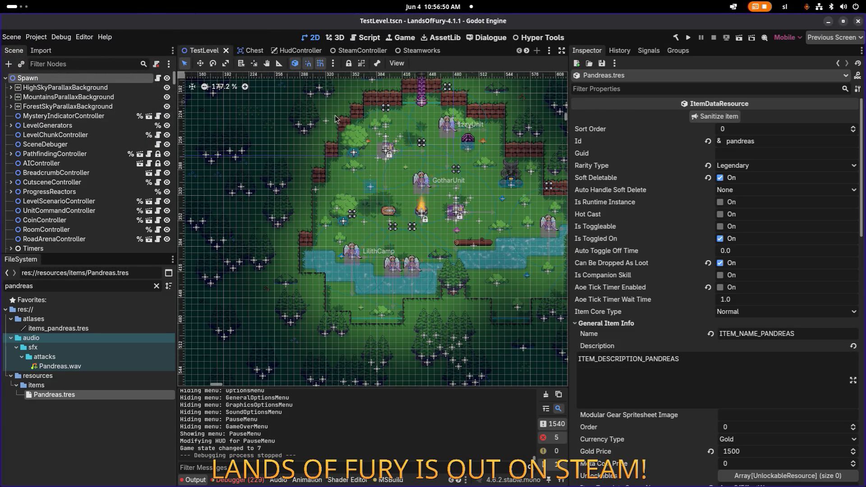
# Scroll through the Debugger's Errors list, then switch to Visual Studio Code.
pyautogui.hotkey('alt', 'Tab')
pyautogui.press('Tab')
pyautogui.press('Tab')
pyautogui.press('Tab')
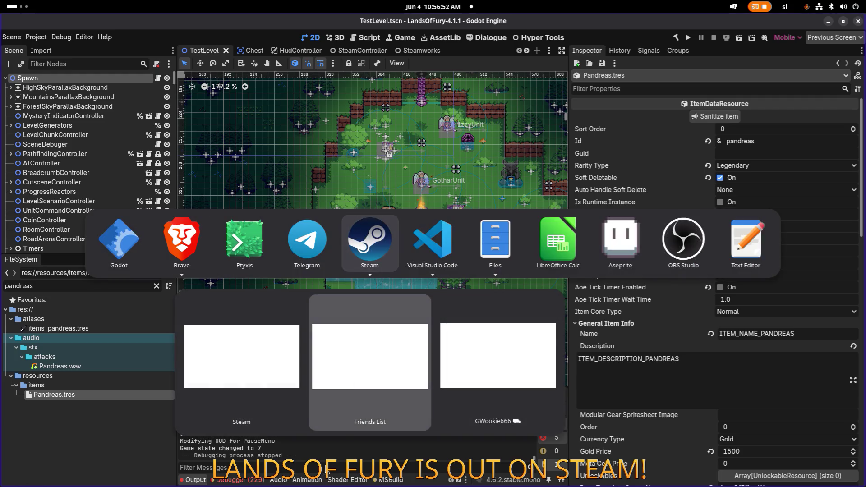
pyautogui.press('Escape')
pyautogui.click(252, 481)
pyautogui.scroll(-5, 336, 423)
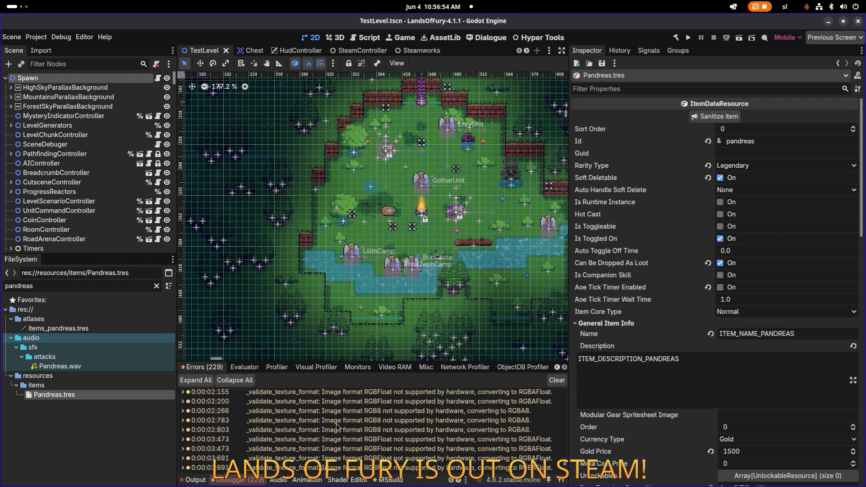
pyautogui.hotkey('alt', 'Tab')
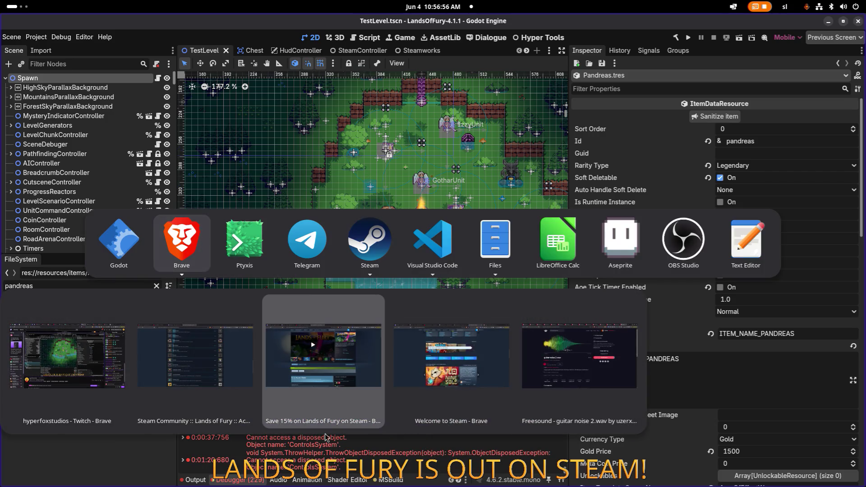
pyautogui.click(432, 242)
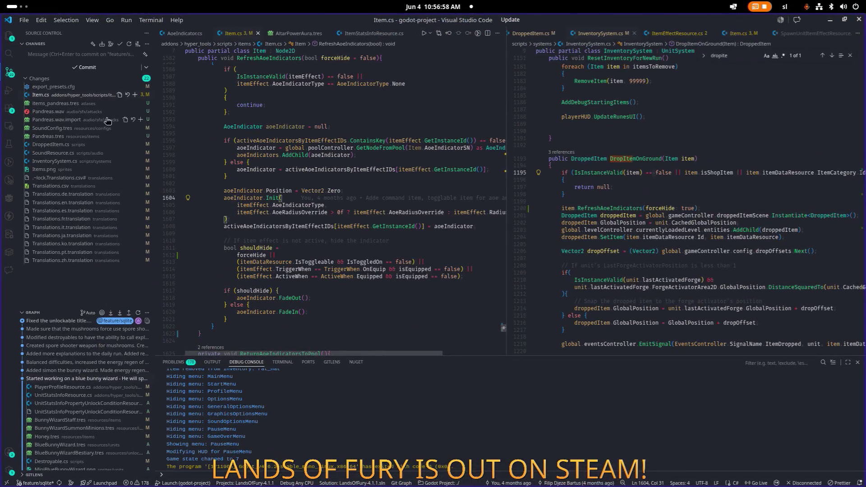
# Review the working-tree diffs of Item.cs and Items.png from Source Control.
pyautogui.click(63, 95)
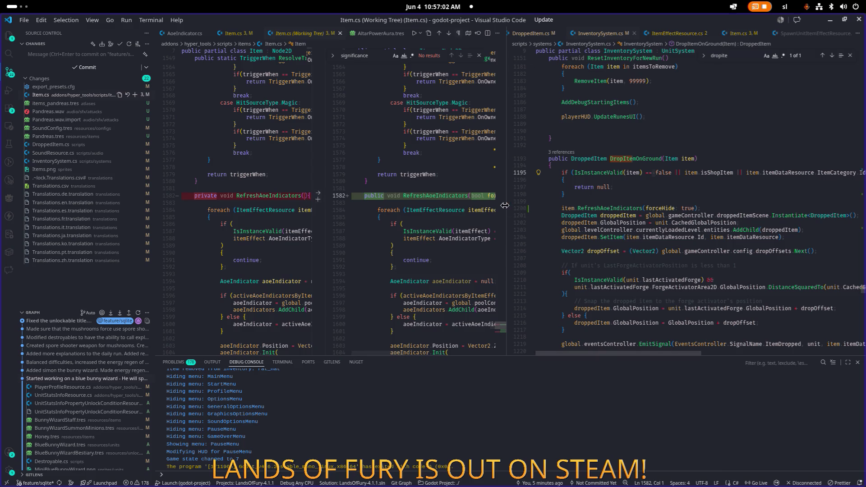
pyautogui.moveTo(507, 204); pyautogui.dragTo(632, 204)
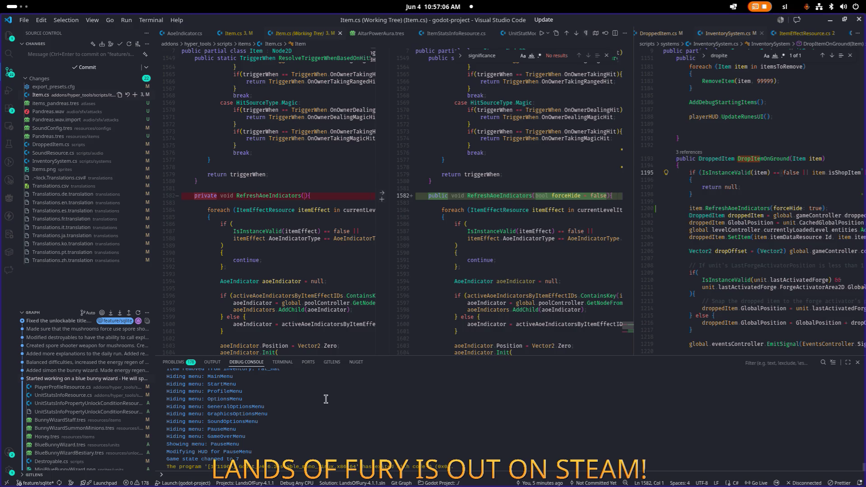
pyautogui.hotkey('alt', 'Tab')
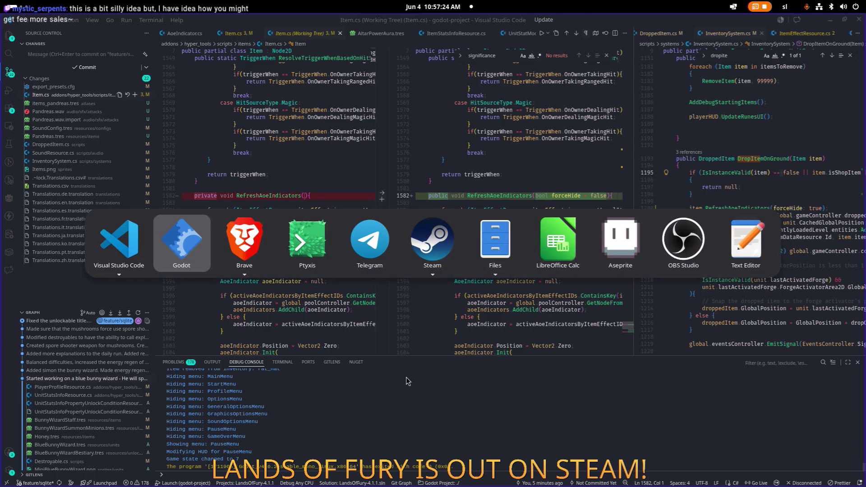
pyautogui.press('Escape')
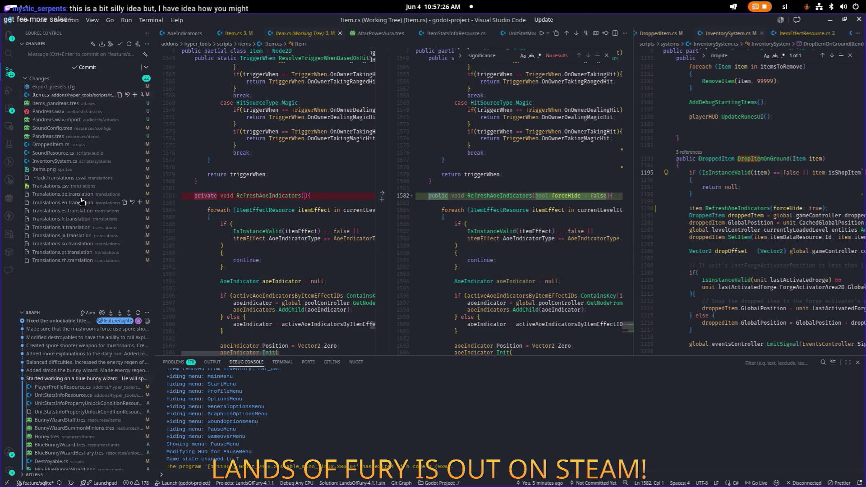
pyautogui.click(88, 169)
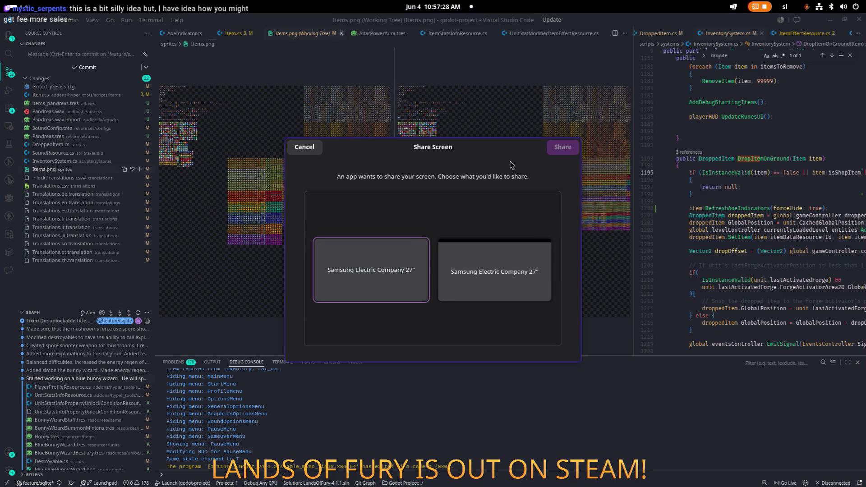
pyautogui.click(313, 148)
# Toggle the pandreas AddItem line's comment in InventorySystem.cs, save, and view SoundResource.cs's diff.
pyautogui.click(78, 162)
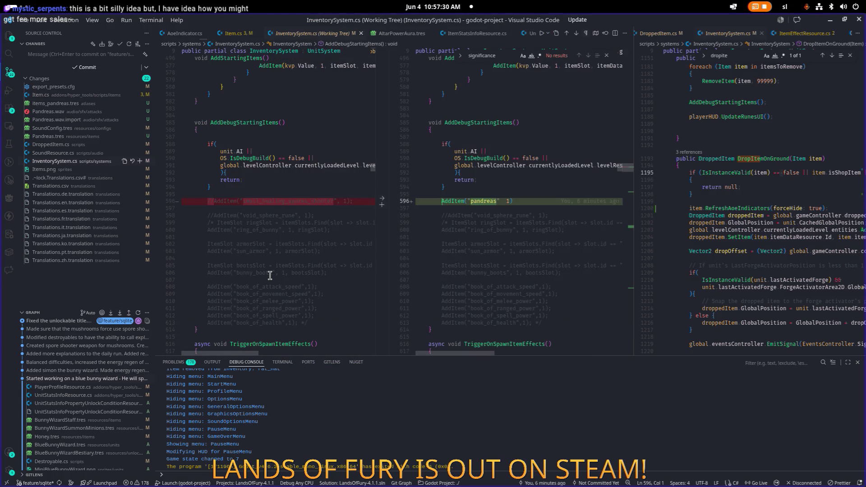
pyautogui.click(512, 201)
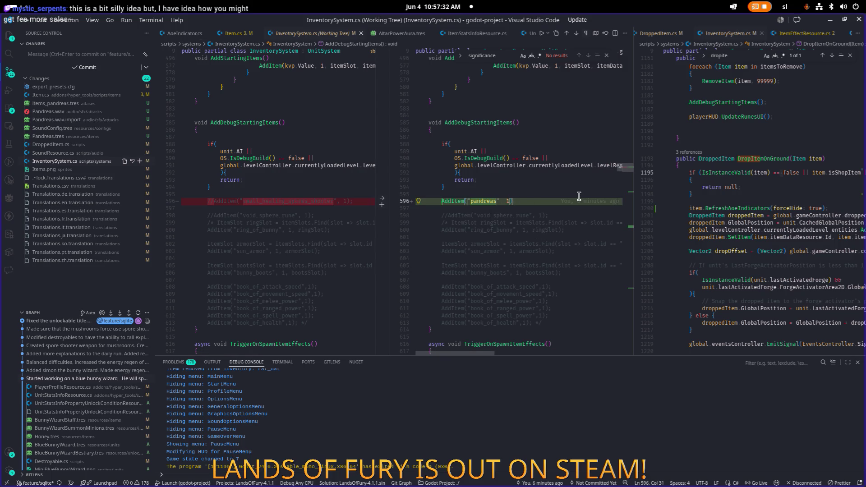
pyautogui.press('Home')
pyautogui.hotkey('ctrl', '/')
pyautogui.hotkey('ctrl', '/')
pyautogui.hotkey('ctrl', '/')
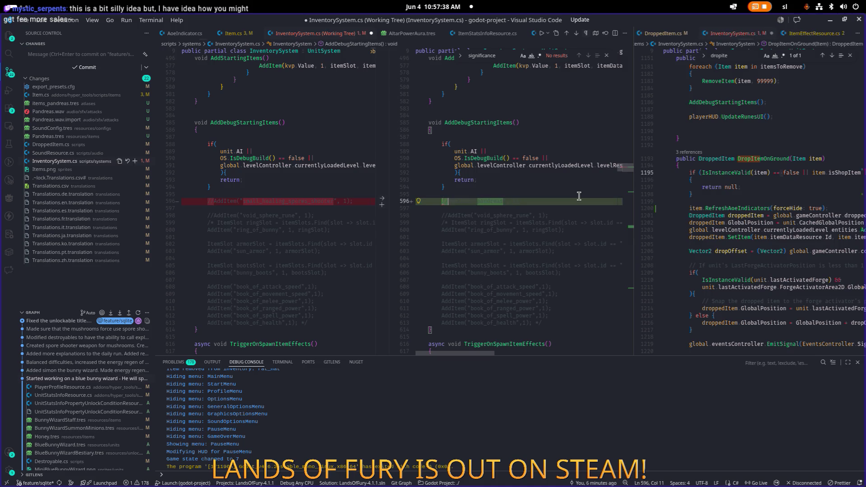
pyautogui.hotkey('ctrl', '/')
pyautogui.hotkey('ctrl', 's')
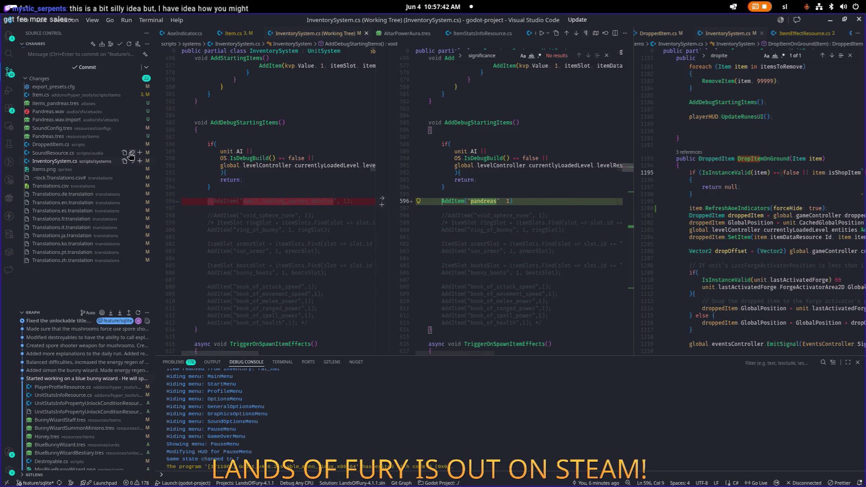
pyautogui.click(130, 155)
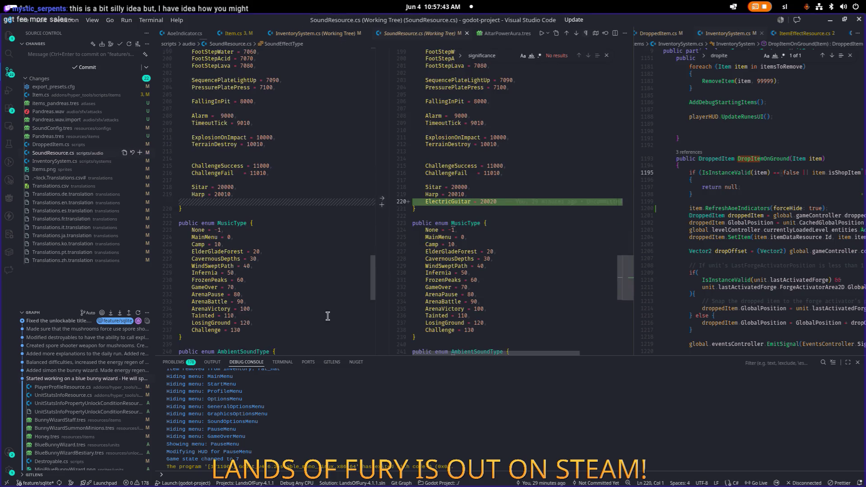
# Stage all changes by running git add . in the terminal.
pyautogui.click(283, 362)
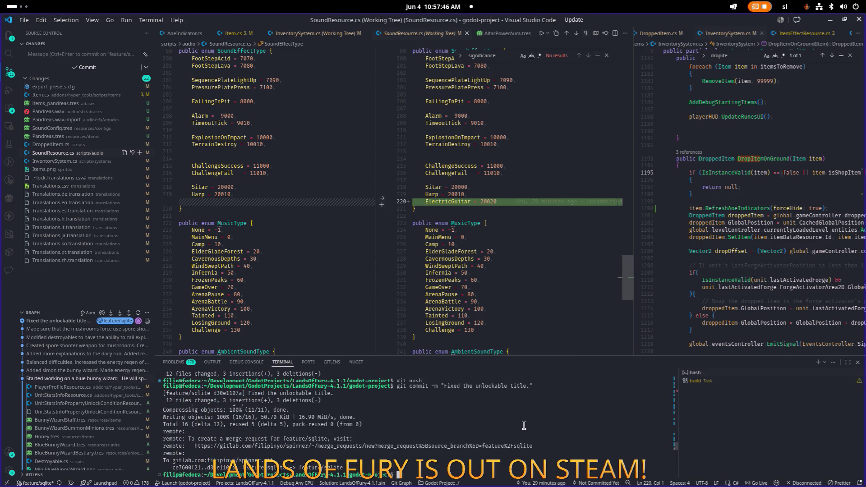
pyautogui.write('git add .')
pyautogui.press('Return')
# Draft a git commit -m message describing the dropped-item indicator bug fix and pandreas work.
pyautogui.write('co')
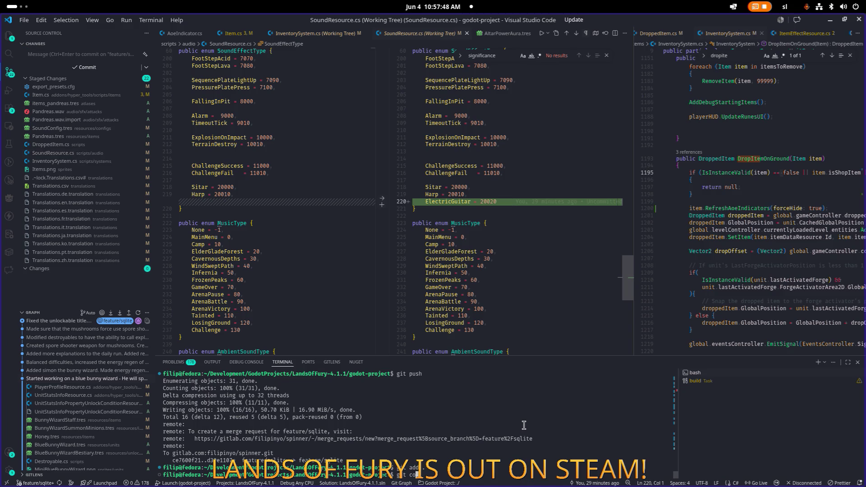
pyautogui.write('mmit -m "A')
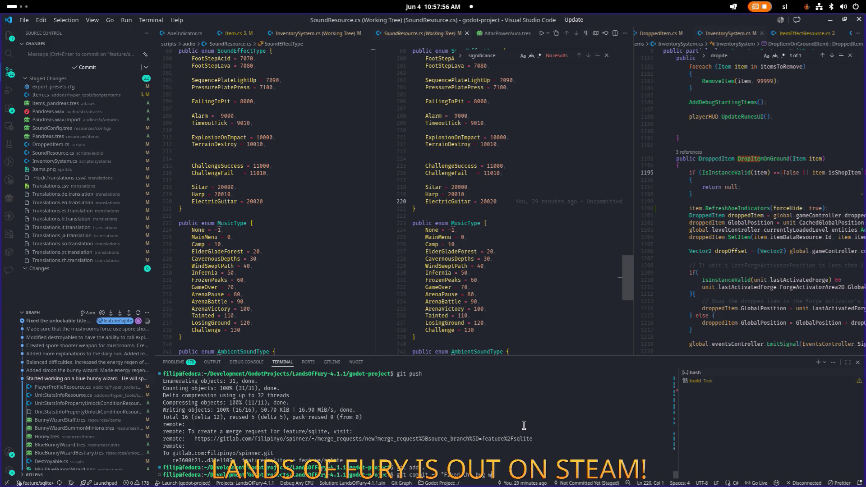
pyautogui.write('where y')
pyautogui.write('in')
pyautogui.write('y ')
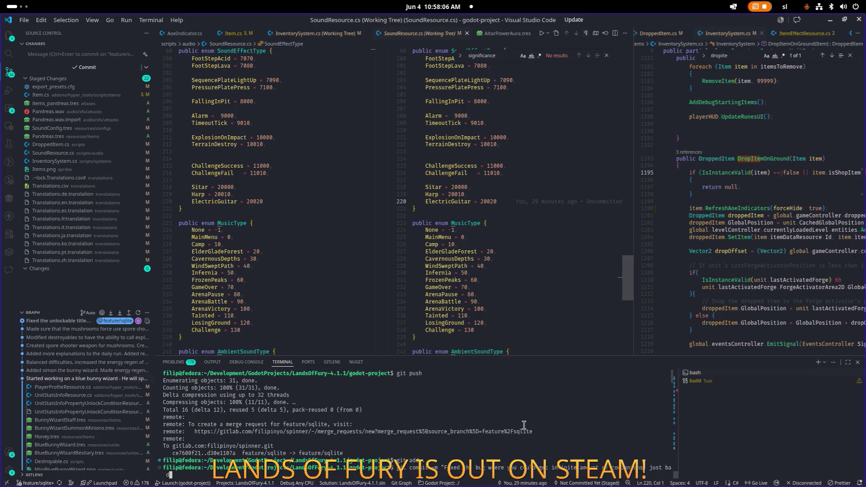
pyautogui.write('dropping an it')
pyautogui.write('e')
pyautogui.write('m on the grou')
pyautogui.write('nd and pick')
pyautogui.write('ing i')
pyautogui.write('t up again.')
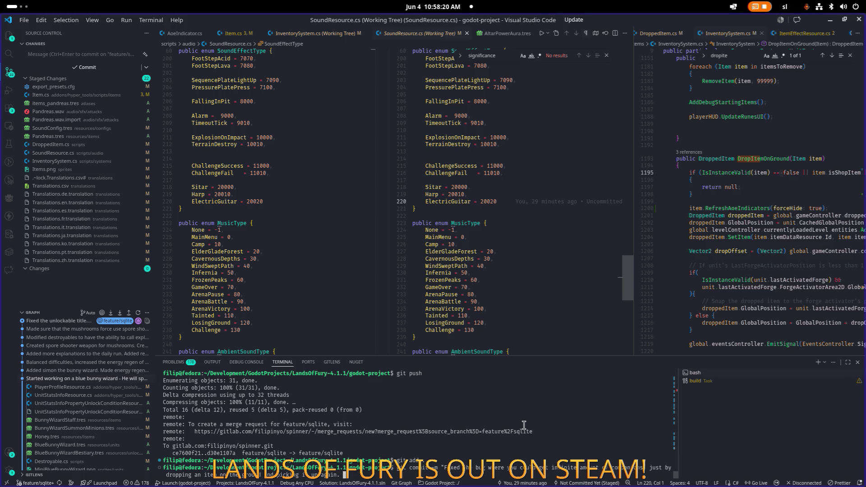
pyautogui.write(' Fixed b')
pyautogui.write('ut which')
pyautogui.press('BackSpace')
pyautogui.press('BackSpace')
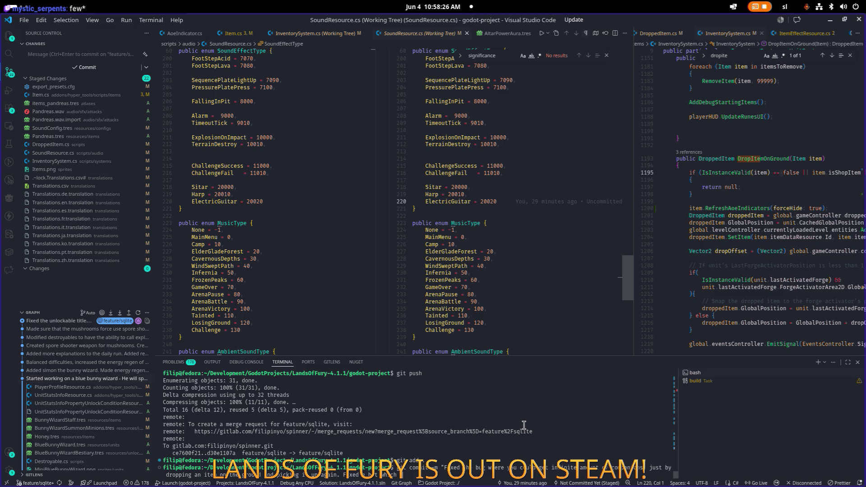
pyautogui.write('has ke')
pyautogui.write('eping ar')
pyautogui.write('ea of effect')
pyautogui.write(' in i')
pyautogui.write('dicato')
pyautogui.write('r turned o')
pyautogui.write('n, even if you')
pyautogui.write(' dropped the')
pyautogui.write(' item with')
pyautogui.write(' the effec')
pyautogui.write('t.')
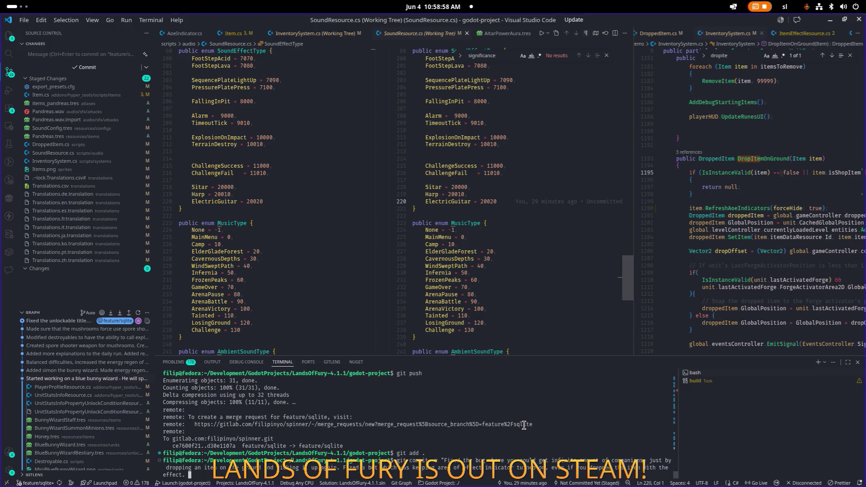
pyautogui.write('Started w')
pyautogui.write('orking o')
pyautogui.write('n pairas')
# Review the staged DroppedItem.cs and InventorySystem.cs diffs and run the commit.
pyautogui.click(77, 144)
pyautogui.click(82, 161)
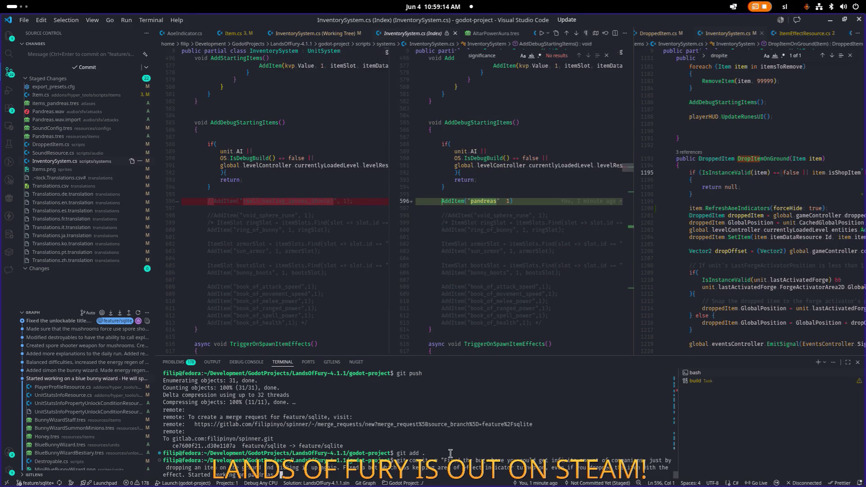
pyautogui.press('Return')
# Push the new commit to feature/sqlite with git push, then return to line 603.
pyautogui.write('git p')
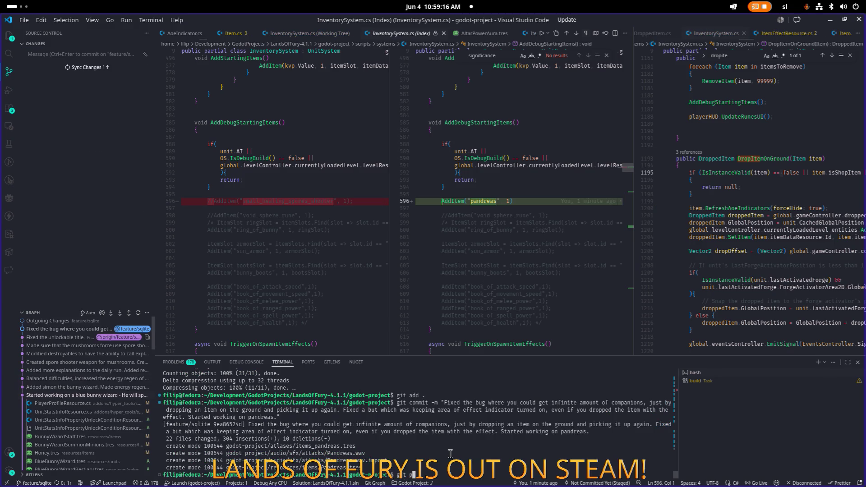
pyautogui.write('ush')
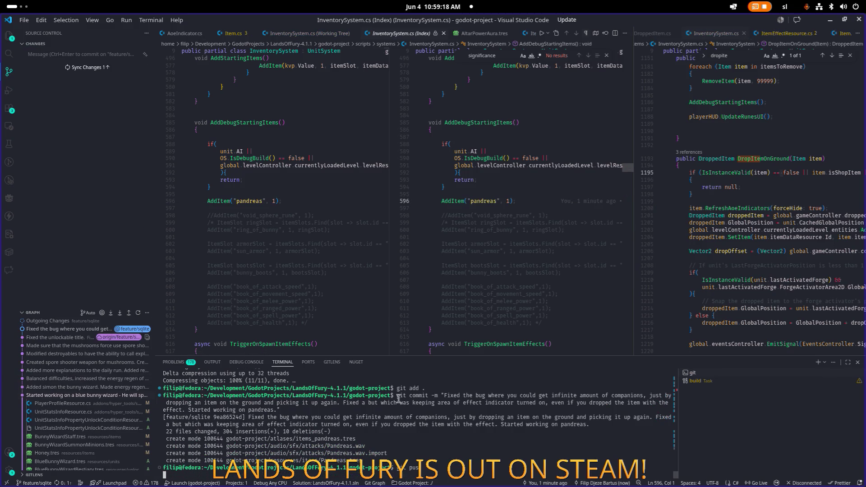
pyautogui.press('Return')
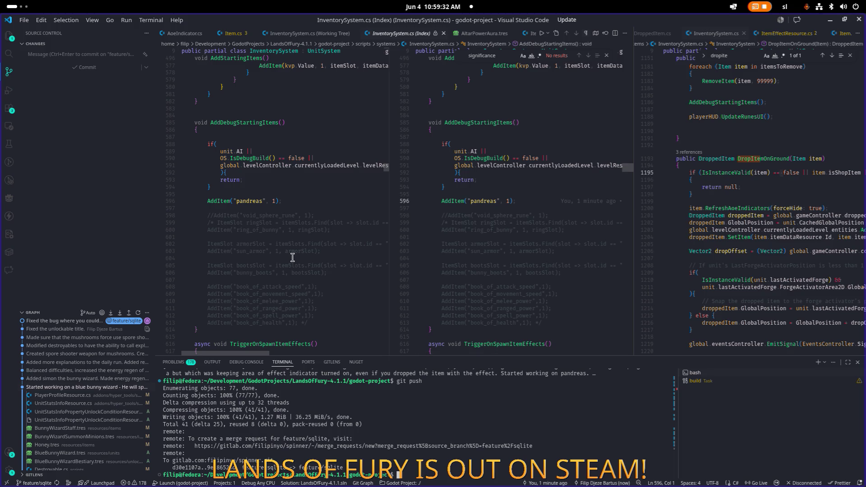
pyautogui.scroll(1, 277, 259)
pyautogui.click(277, 260)
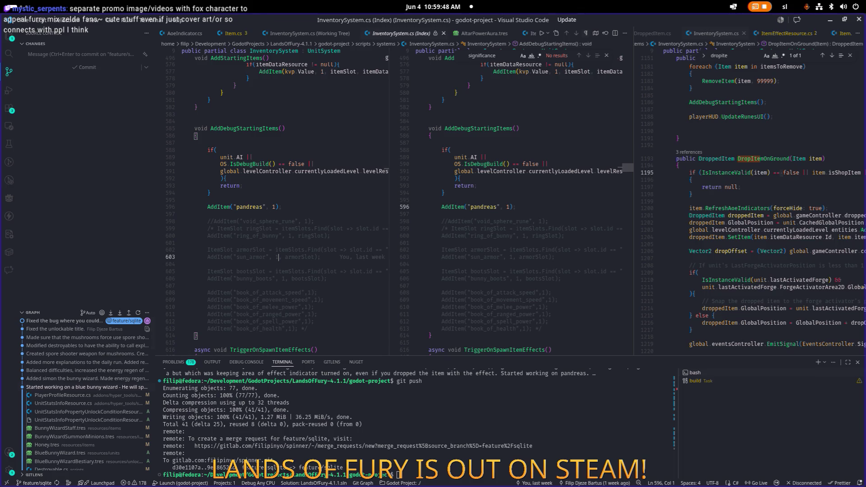
# Read the Git blame card for the InventorySystem.cs change near line 608, then dismiss it.
pyautogui.click(317, 292)
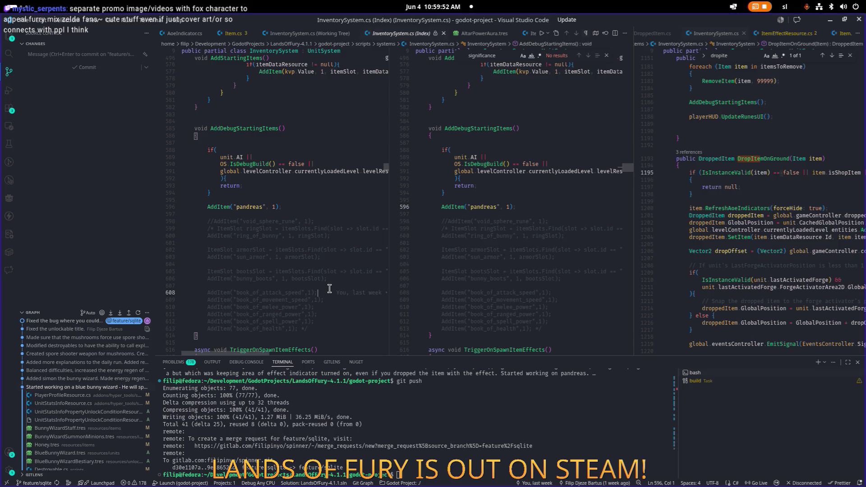
pyautogui.moveTo(317, 290)
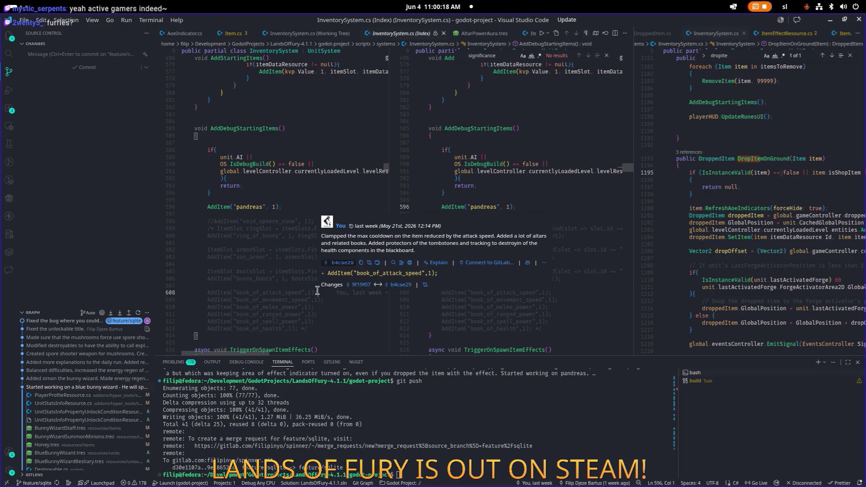
pyautogui.click(542, 206)
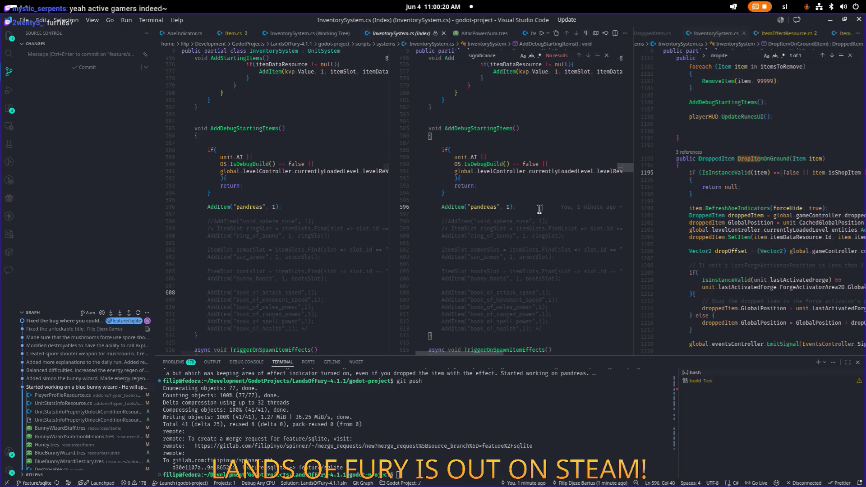
# In Steam, show Lands of Fury reviews sorted by Most Recent in All Languages.
pyautogui.hotkey('alt', 'Tab')
pyautogui.click(432, 240)
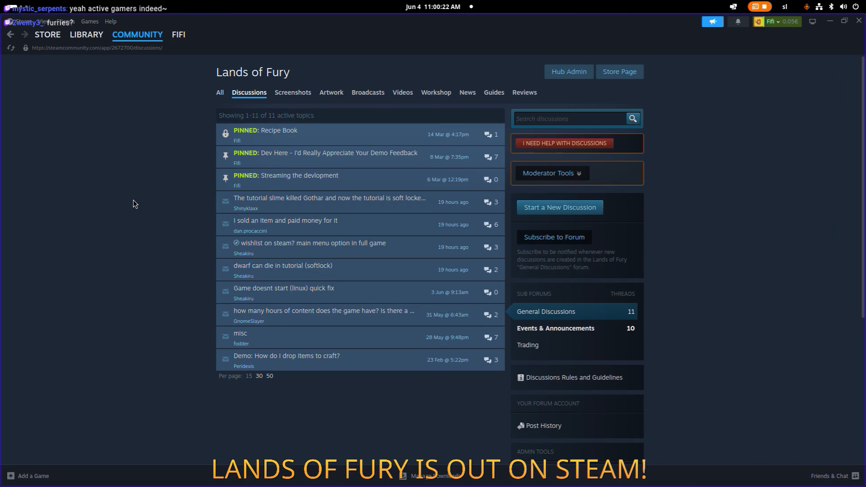
pyautogui.click(524, 92)
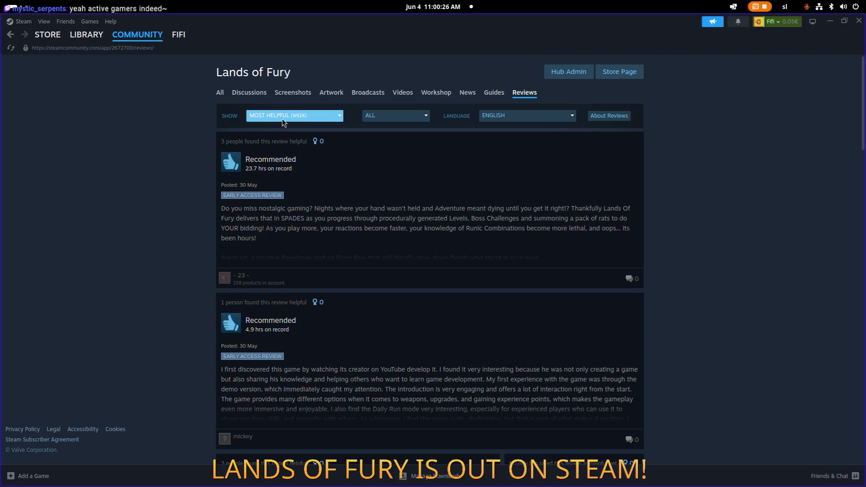
pyautogui.click(283, 119)
pyautogui.click(288, 203)
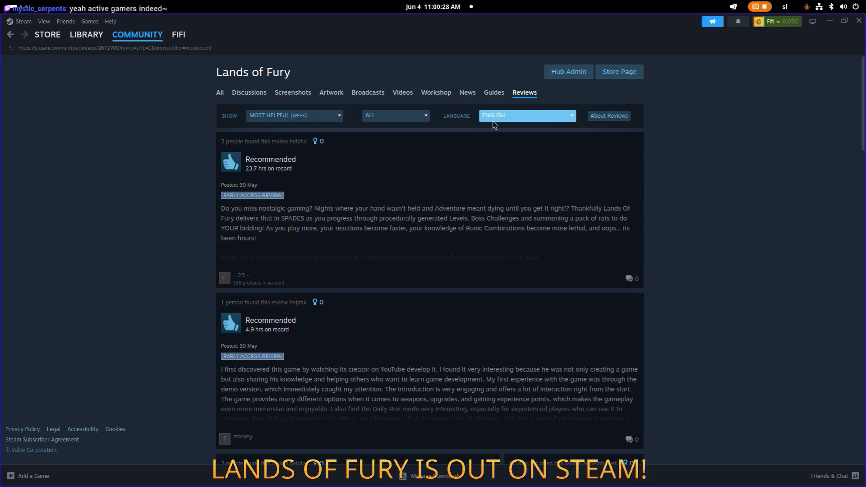
pyautogui.click(503, 116)
pyautogui.click(494, 128)
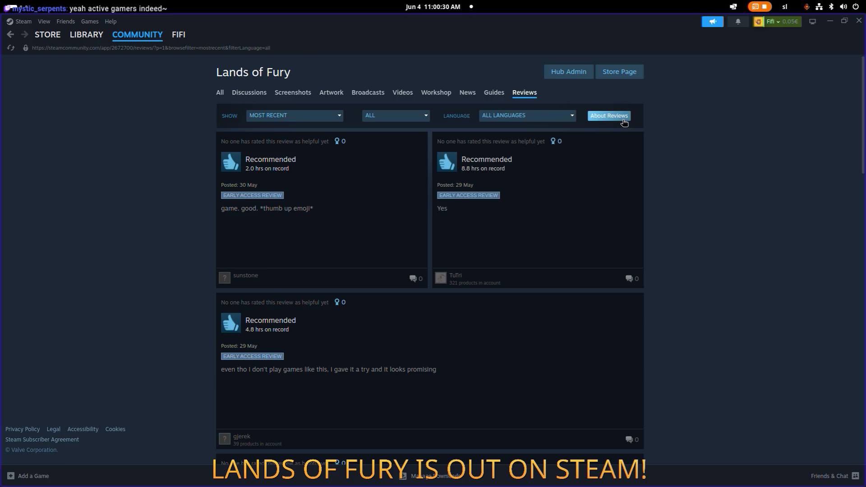
pyautogui.click(623, 119)
pyautogui.hotkey('alt', 'Left')
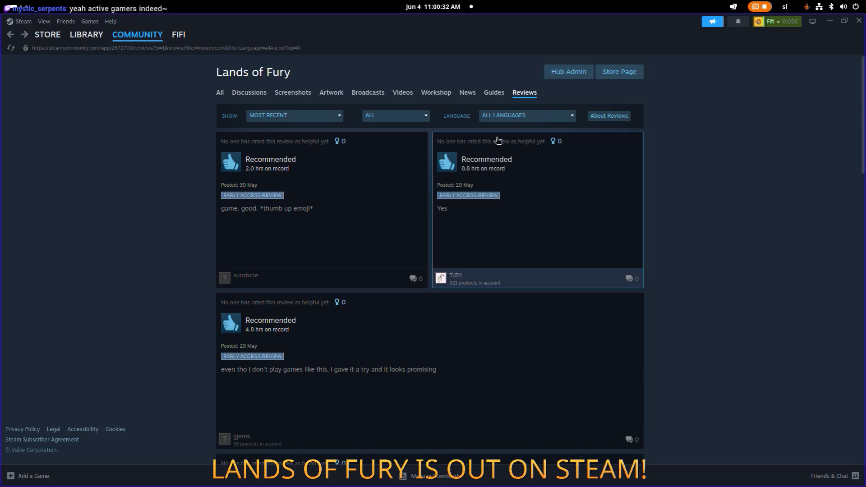
# Scroll through the listed reviews, then minimize Steam.
pyautogui.click(322, 115)
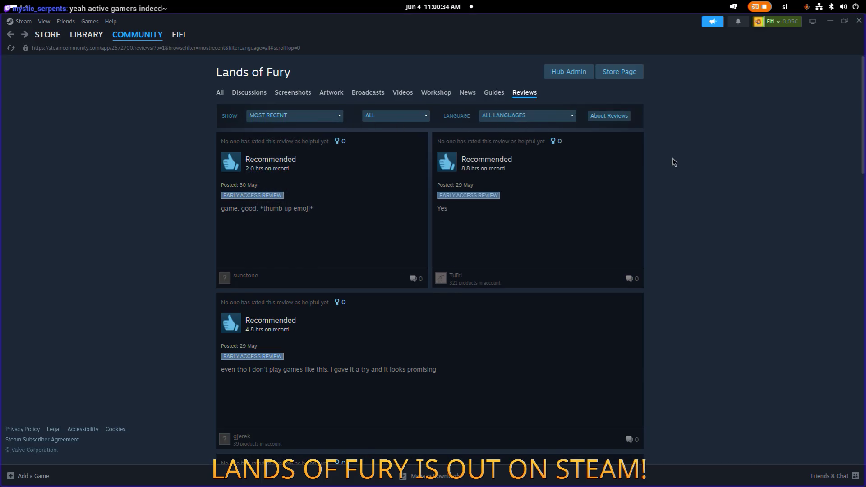
pyautogui.scroll(-7, 693, 169)
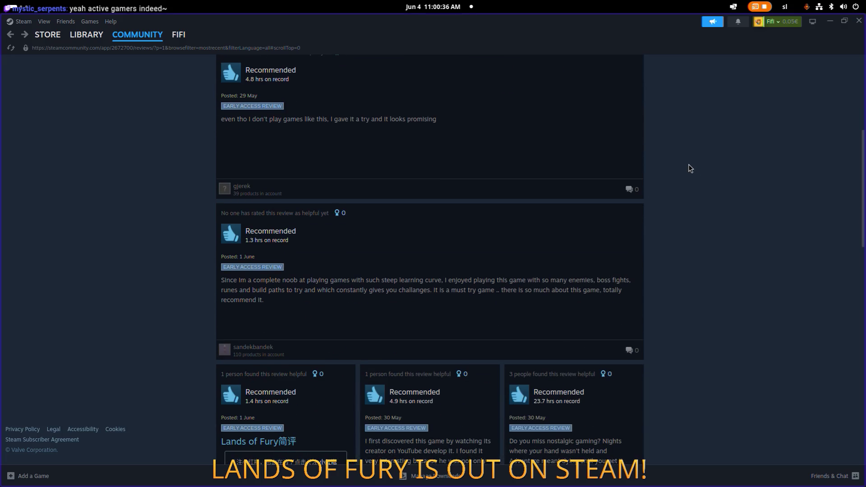
pyautogui.scroll(-6, 689, 165)
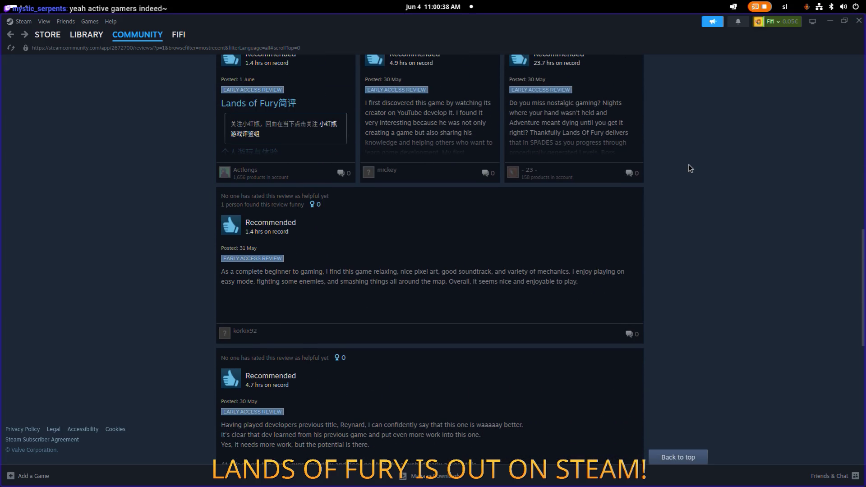
pyautogui.scroll(-15, 689, 165)
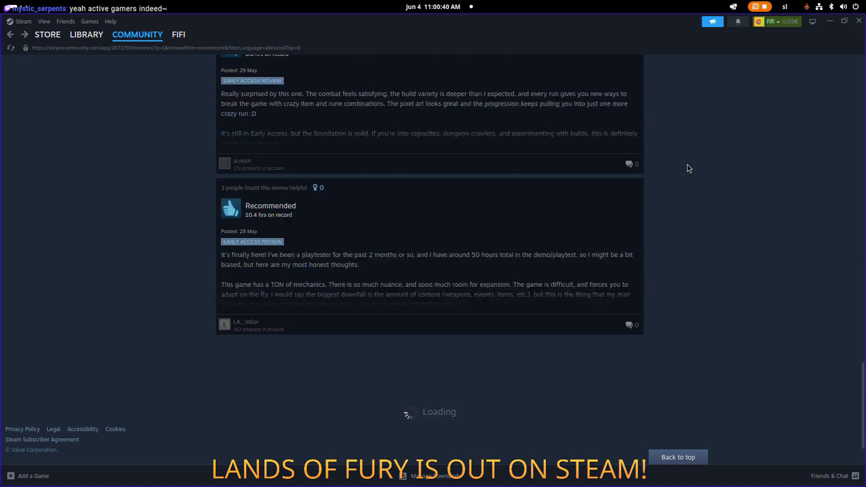
pyautogui.scroll(15, 689, 168)
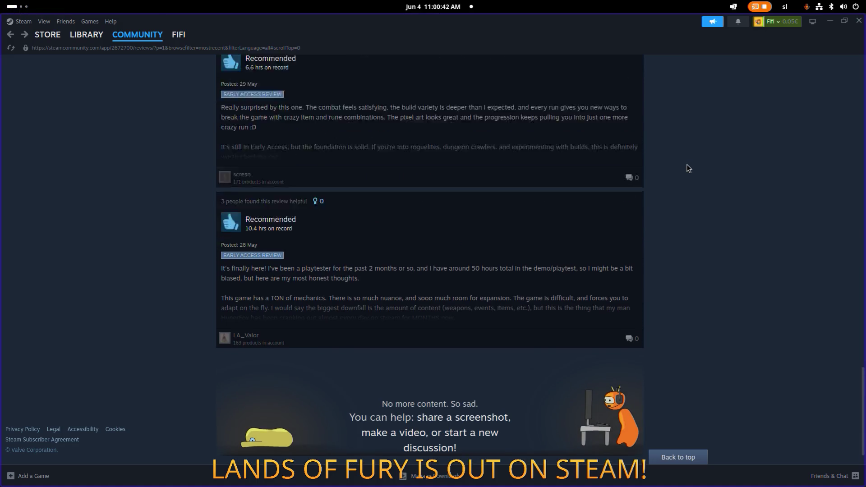
pyautogui.scroll(6, 688, 168)
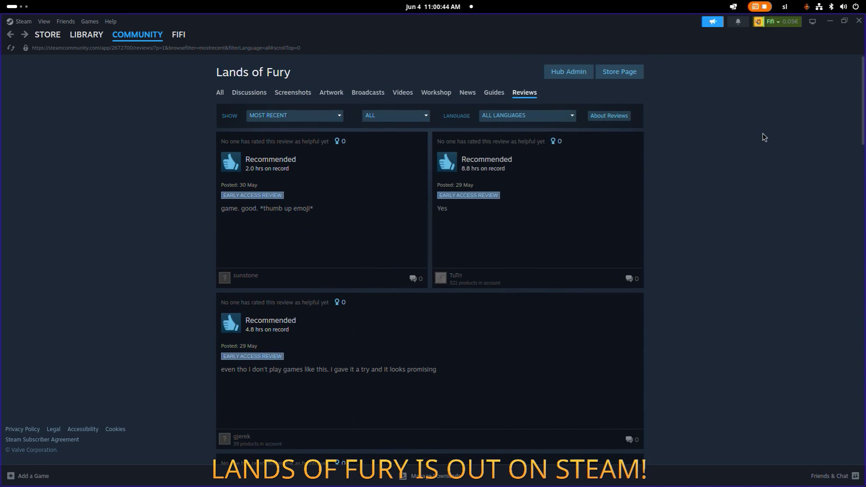
pyautogui.click(830, 21)
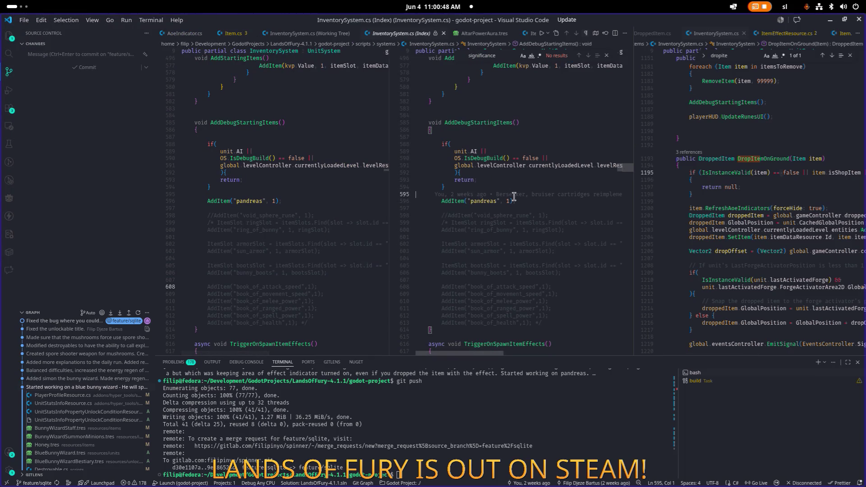
# Scroll the InventorySystem.cs diff down to TriggerOnSpawnItemEffects, then bring Aseprite's Items.png forward.
pyautogui.hotkey('alt', 'Tab')
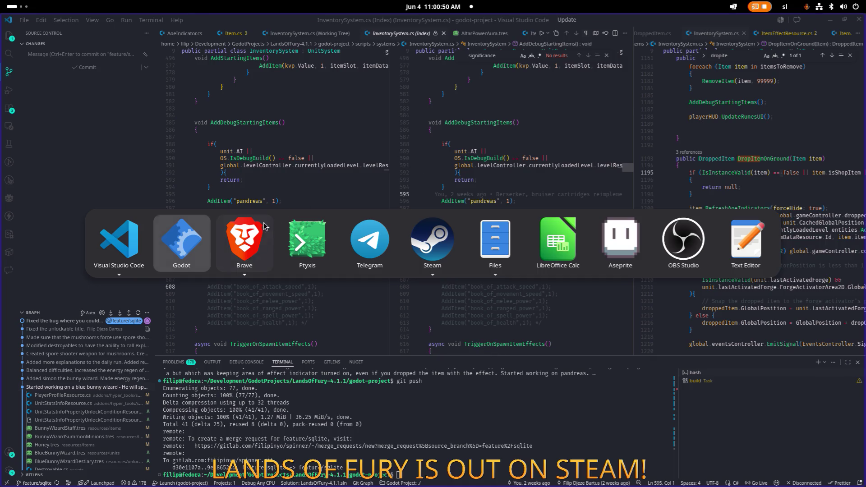
pyautogui.moveTo(264, 231)
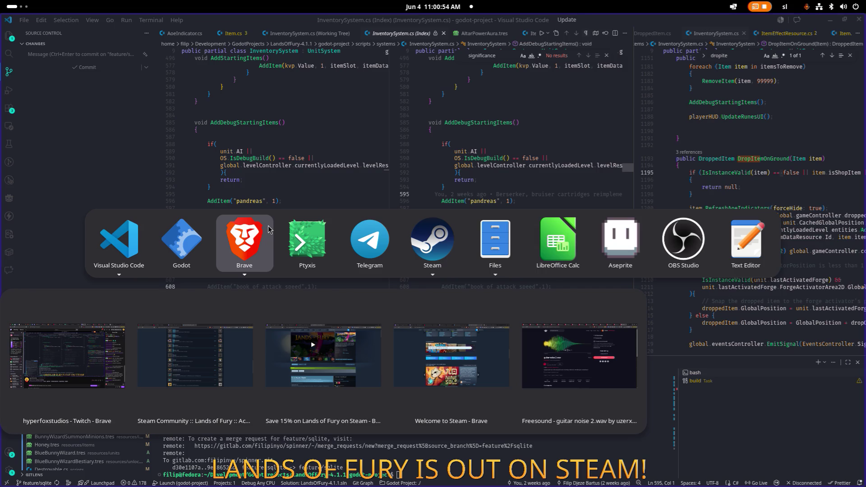
pyautogui.click(259, 136)
pyautogui.scroll(-2, 259, 136)
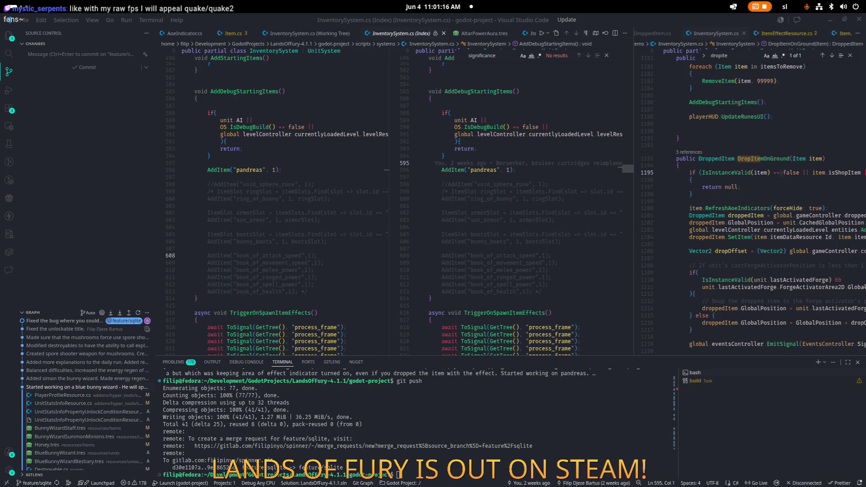
pyautogui.scroll(-2, 299, 162)
pyautogui.scroll(-5, 299, 163)
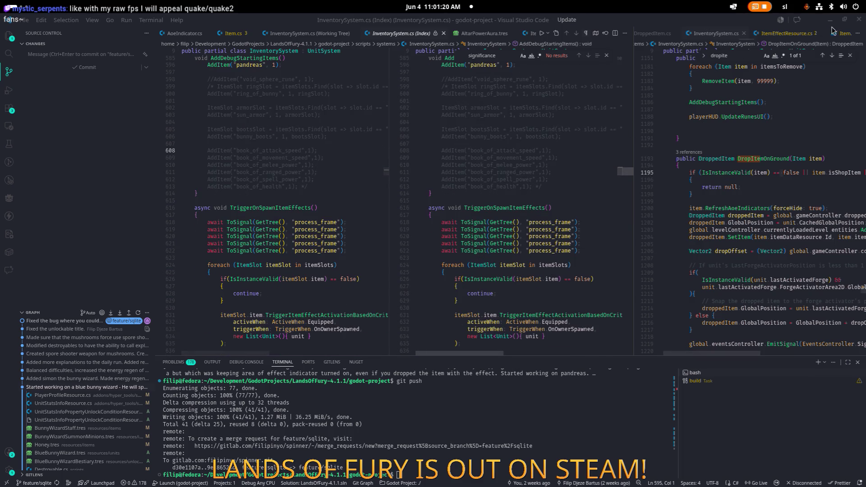
pyautogui.hotkey('alt', 'Tab')
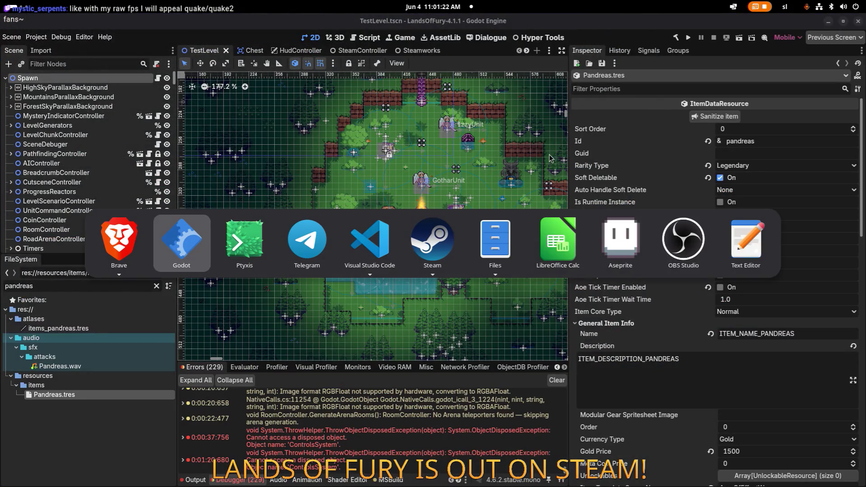
pyautogui.click(620, 241)
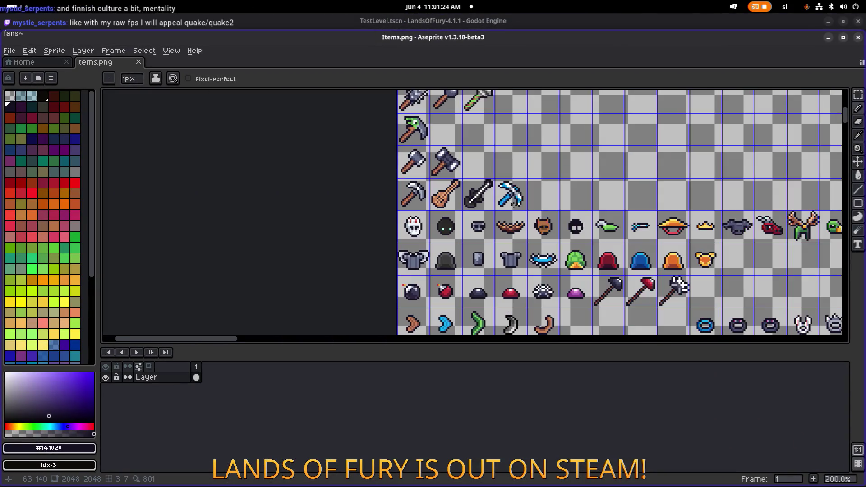
# Pan and zoom (200%–400%) around the Items.png item icons looking for the flask sprite.
pyautogui.hscroll(3, 611, 250)
pyautogui.scroll(-1, 611, 250)
pyautogui.scroll(-2, 511, 227)
pyautogui.hscroll(5, 511, 227)
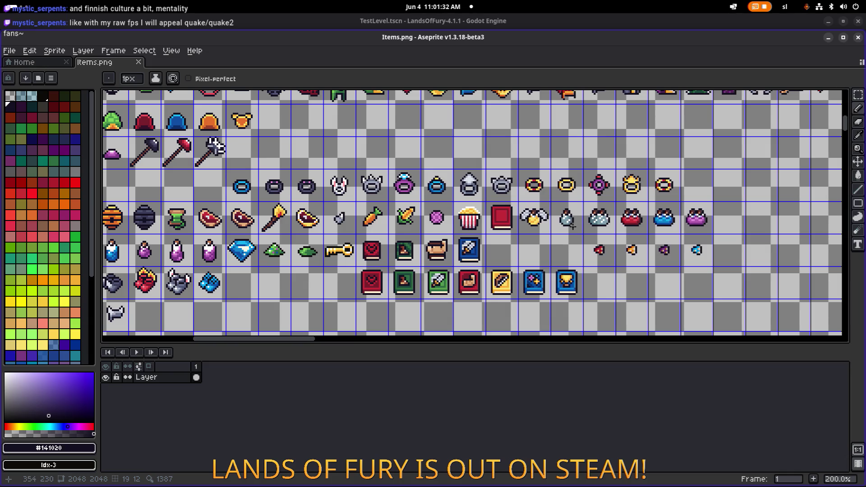
pyautogui.scroll(2, 568, 223)
pyautogui.scroll(-1, 568, 226)
pyautogui.scroll(-1, 568, 226)
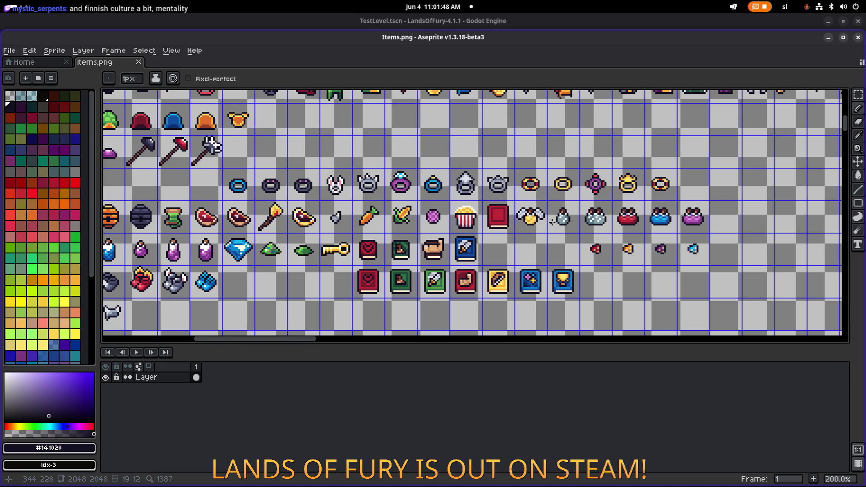
pyautogui.hscroll(-2, 510, 221)
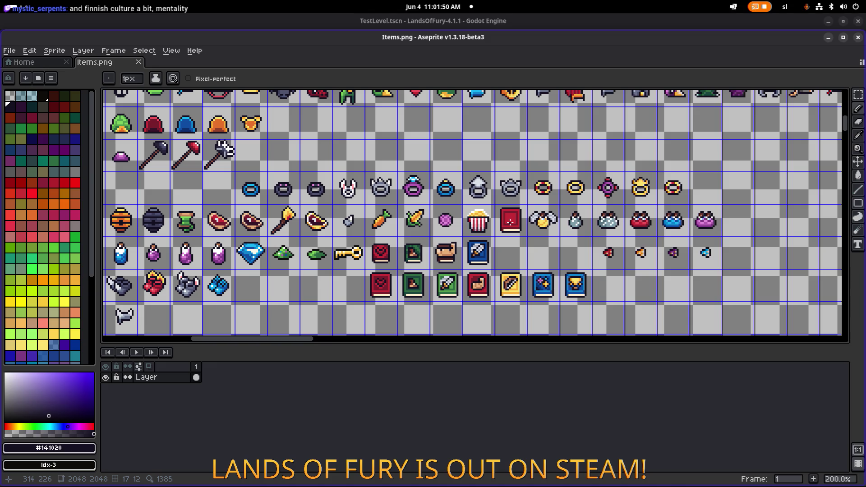
pyautogui.scroll(2, 510, 221)
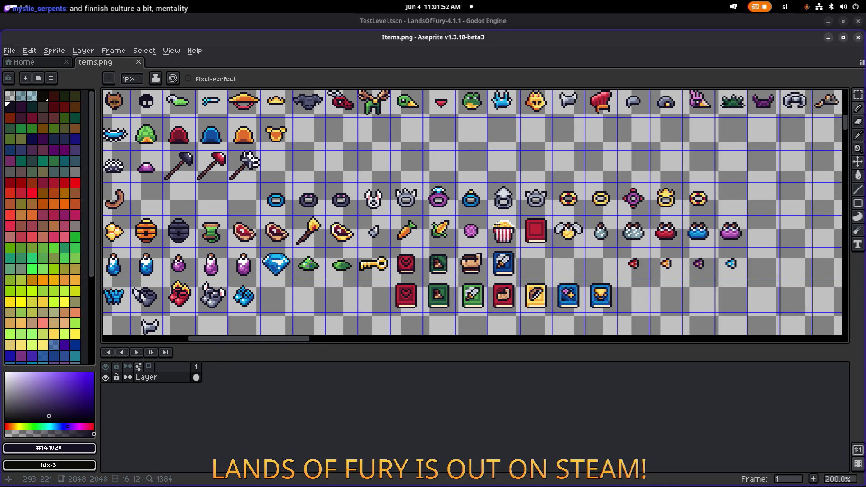
pyautogui.hscroll(-1, 510, 227)
pyautogui.hscroll(4, 510, 227)
pyautogui.scroll(1, 486, 224)
pyautogui.hscroll(5, 486, 224)
pyautogui.scroll(1, 486, 224)
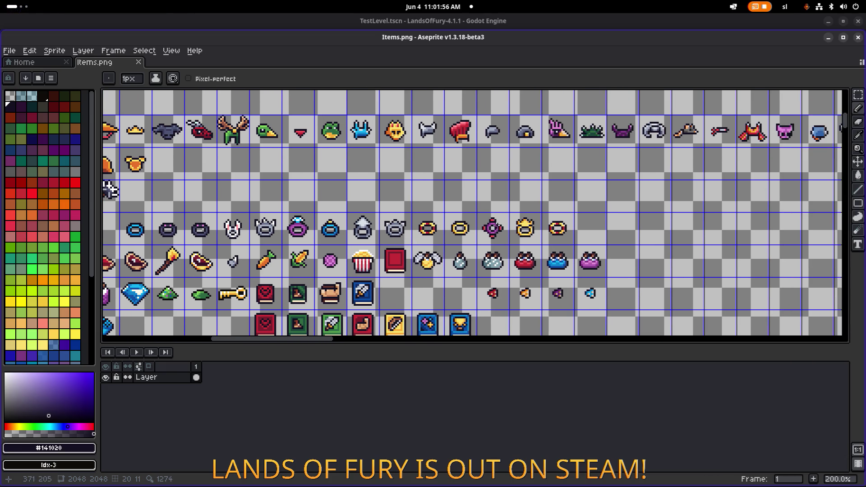
pyautogui.scroll(-1, 544, 227)
pyautogui.scroll(2, 544, 227)
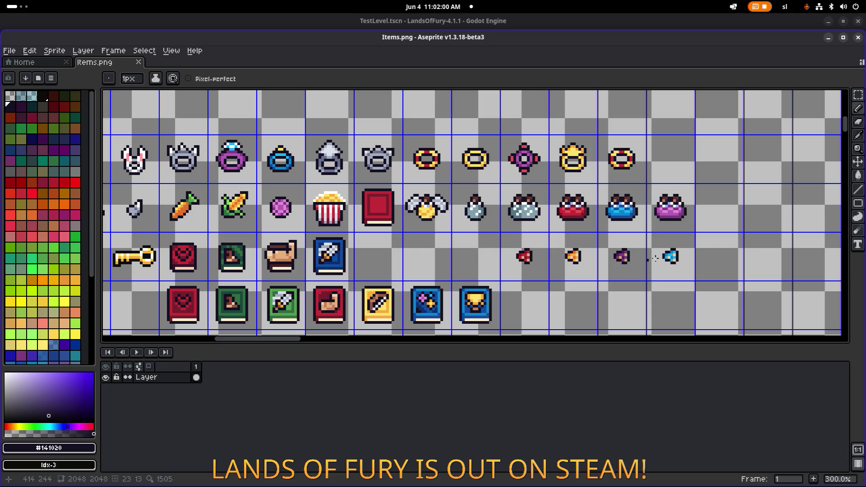
pyautogui.scroll(-1, 390, 225)
pyautogui.hscroll(-1, 393, 224)
pyautogui.hscroll(-5, 402, 224)
pyautogui.scroll(3, 401, 225)
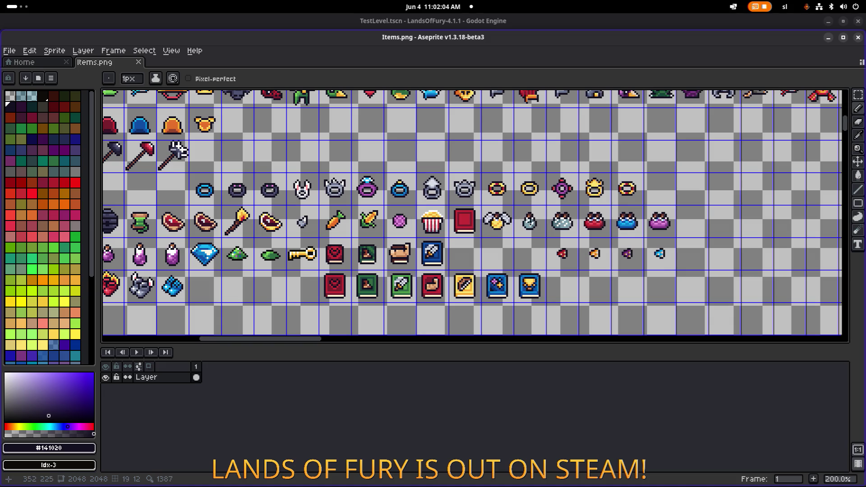
pyautogui.hscroll(-4, 442, 212)
pyautogui.scroll(1, 442, 212)
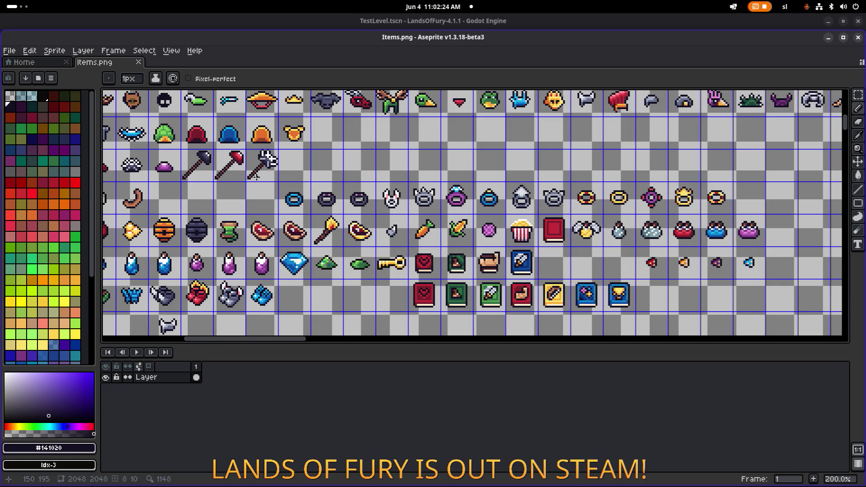
# Pan back and forth across the Items.png sprites, then minimize Aseprite to reveal Godot.
pyautogui.hscroll(-3, 256, 176)
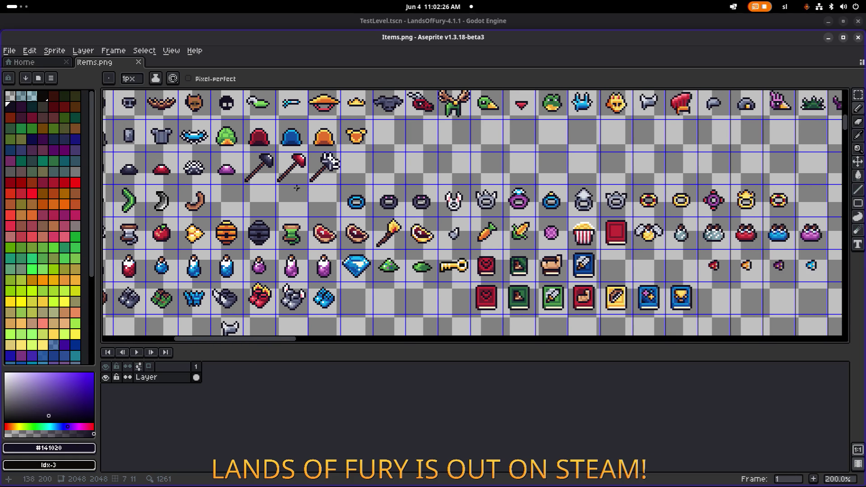
pyautogui.hscroll(1, 354, 198)
pyautogui.scroll(-1, 354, 199)
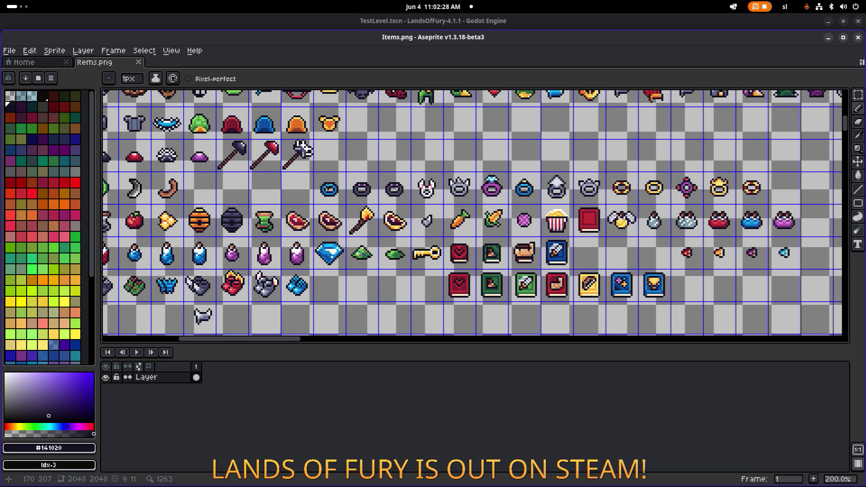
pyautogui.hscroll(2, 354, 198)
pyautogui.scroll(-1, 343, 189)
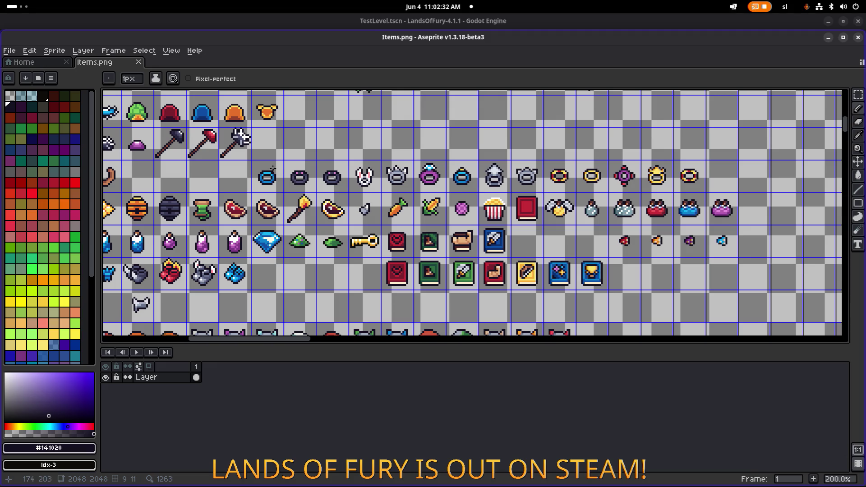
pyautogui.hscroll(-2, 270, 156)
pyautogui.scroll(-1, 271, 154)
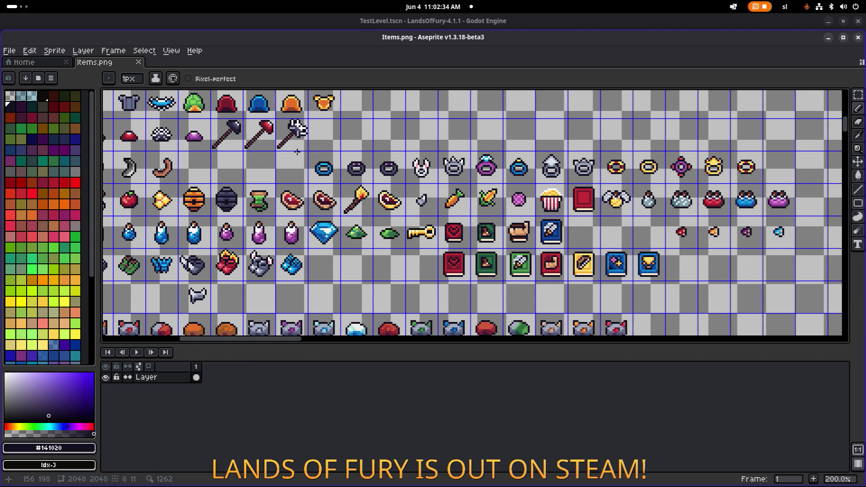
pyautogui.moveTo(271, 150); pyautogui.dragTo(300, 155)
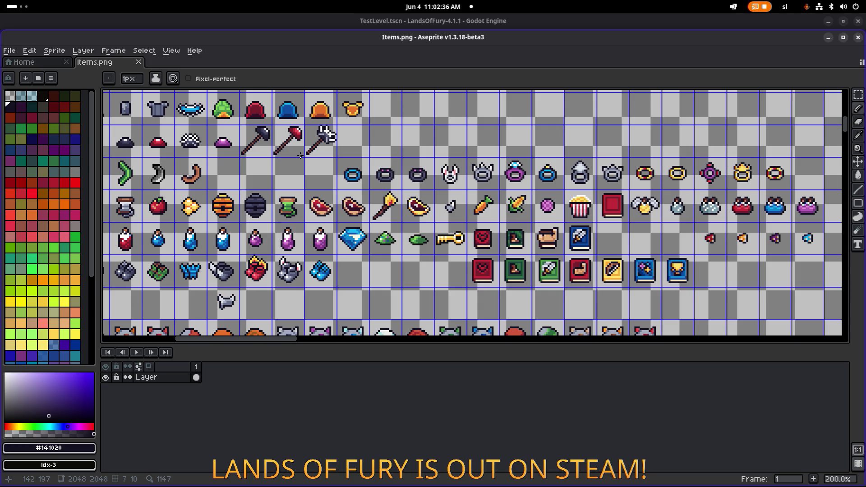
pyautogui.moveTo(400, 181); pyautogui.dragTo(343, 175)
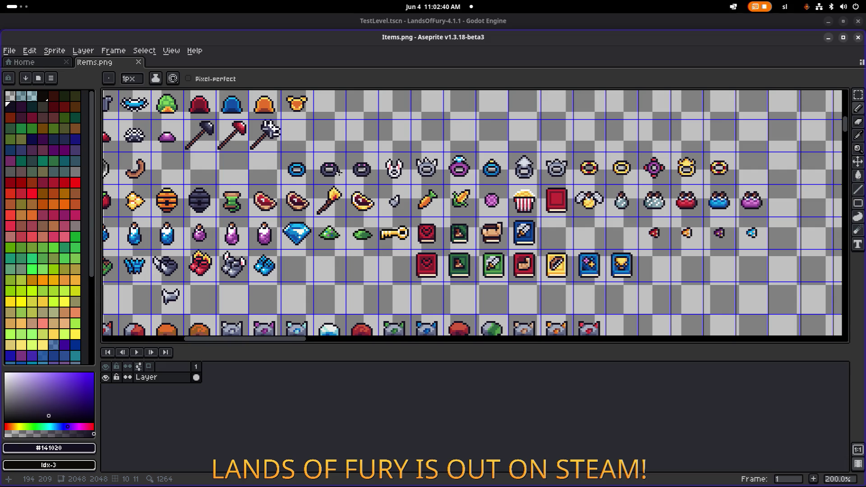
pyautogui.moveTo(391, 182); pyautogui.dragTo(260, 165)
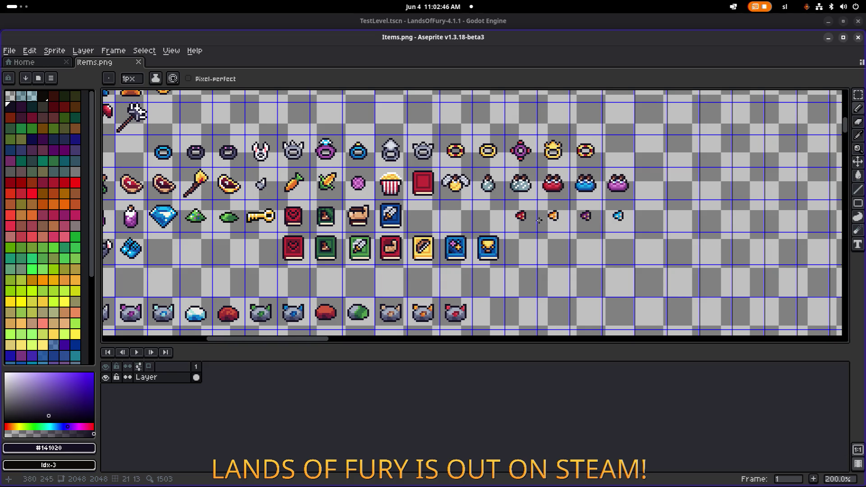
pyautogui.hscroll(1, 543, 221)
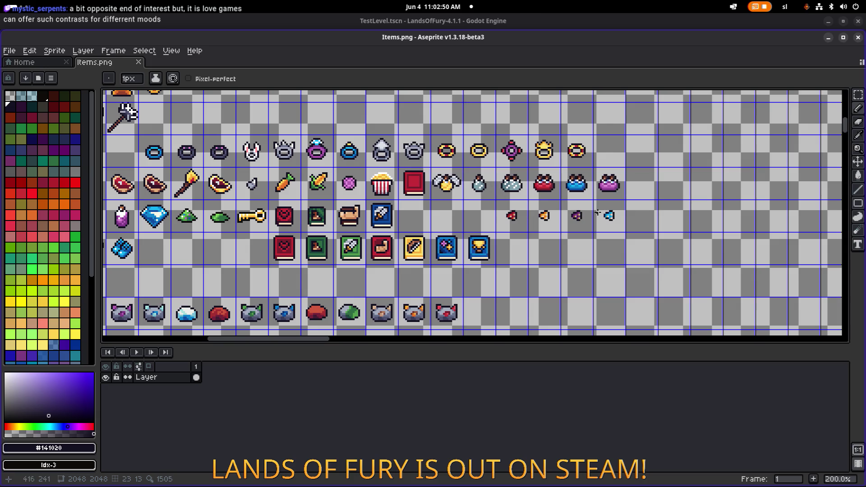
pyautogui.hscroll(-2, 597, 212)
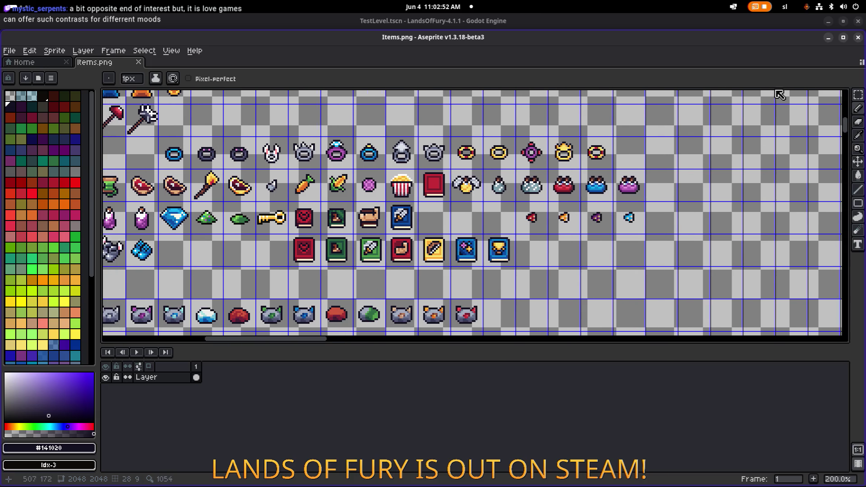
pyautogui.click(828, 37)
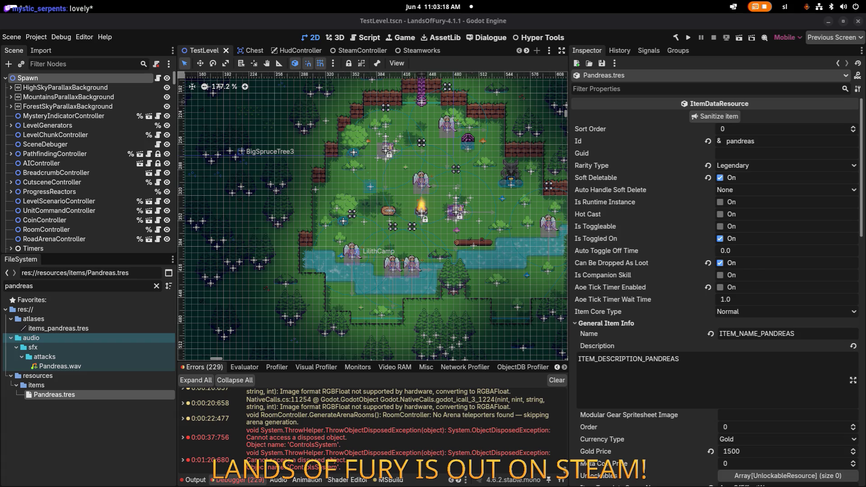
# Filter the FileSystem for 'craftingw' and select CraftingWoodenStick.tres.
pyautogui.click(95, 288)
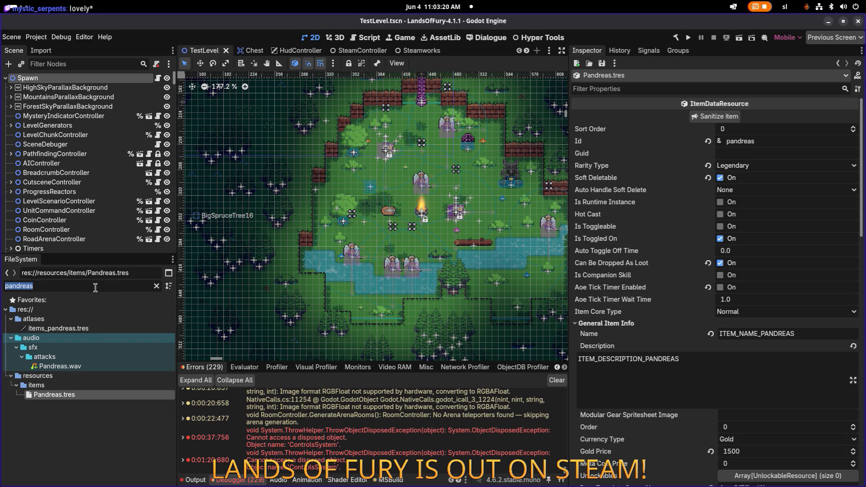
pyautogui.press('BackSpace')
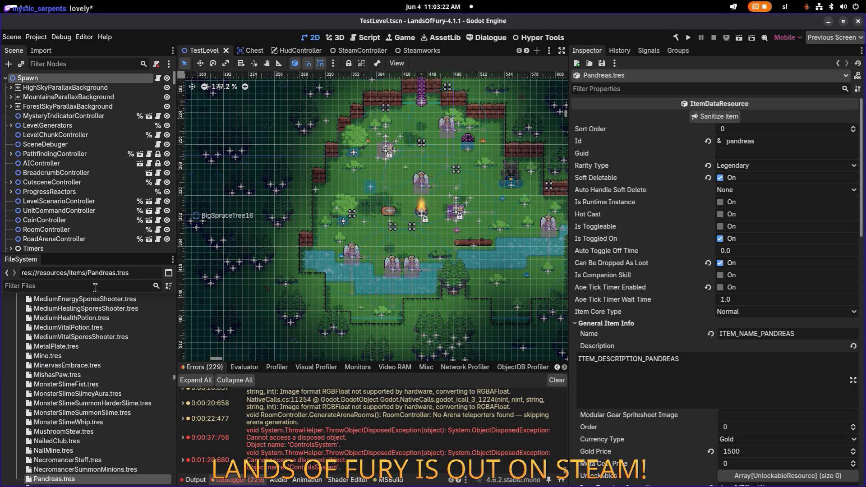
pyautogui.write('craftingw')
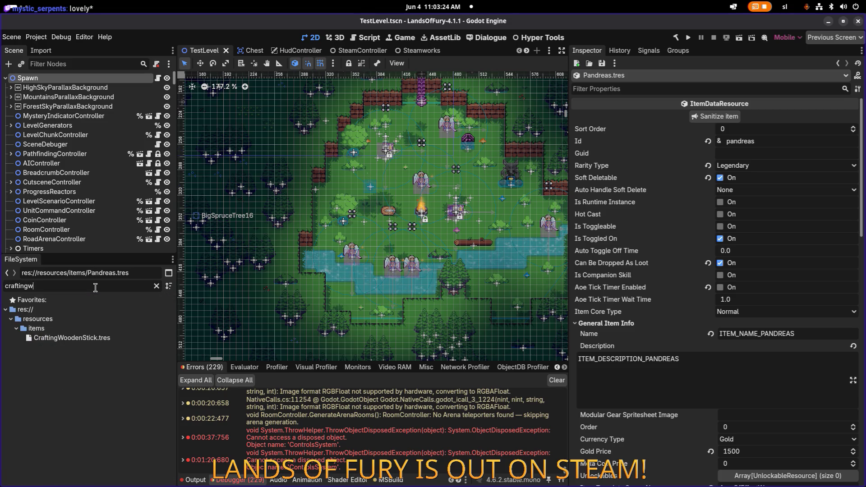
pyautogui.press('BackSpace')
pyautogui.write('w')
pyautogui.click(90, 337)
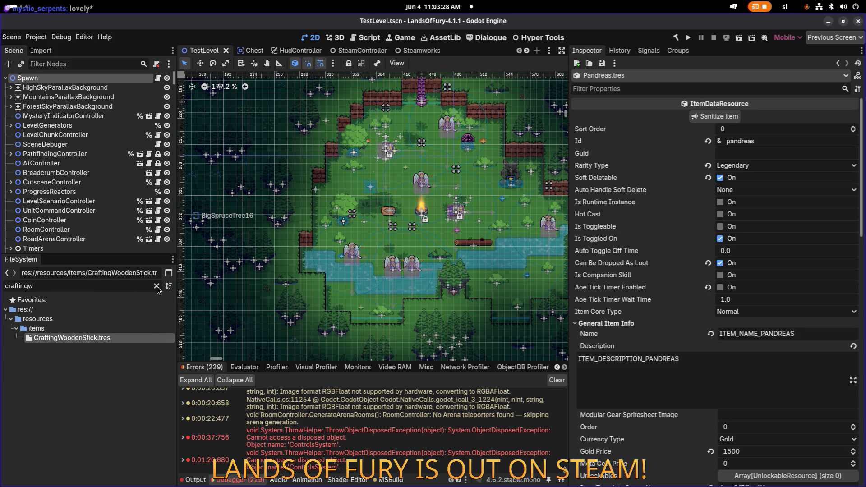
pyautogui.scroll(-5, 131, 325)
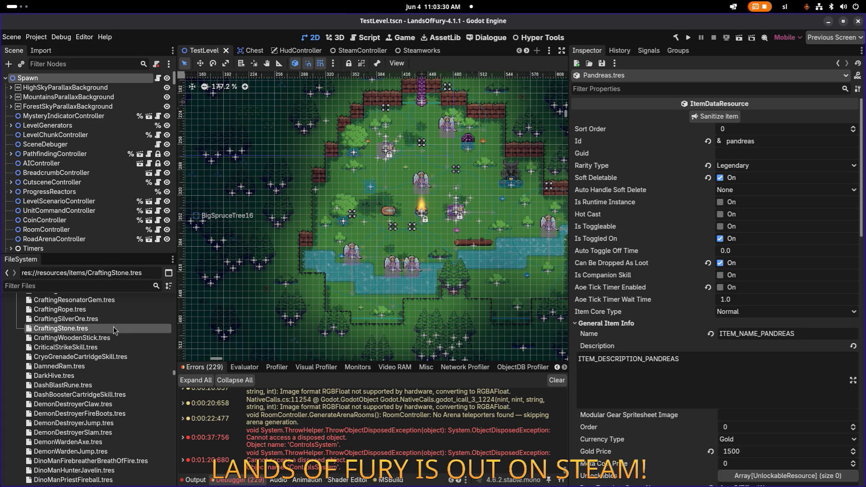
# Duplicate CraftingWoodenStick.tres as CraftingHealingSpore.tres.
pyautogui.hotkey('ctrl', 'd')
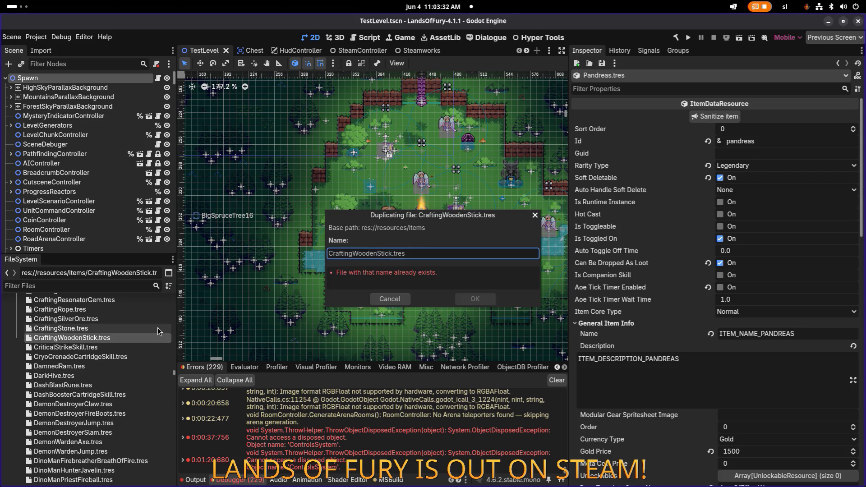
pyautogui.hotkey('ctrl', 'shift', 'Right')
pyautogui.write('HealingSp')
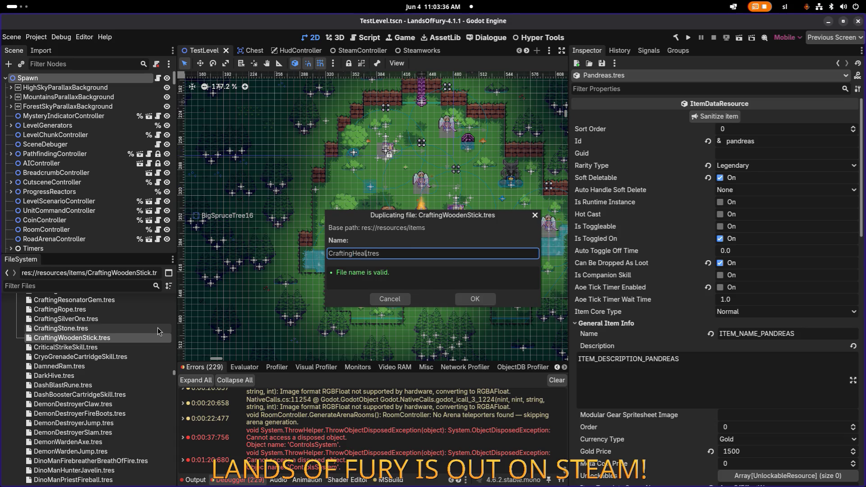
pyautogui.press('BackSpace')
pyautogui.press('BackSpace')
pyautogui.write('Spore')
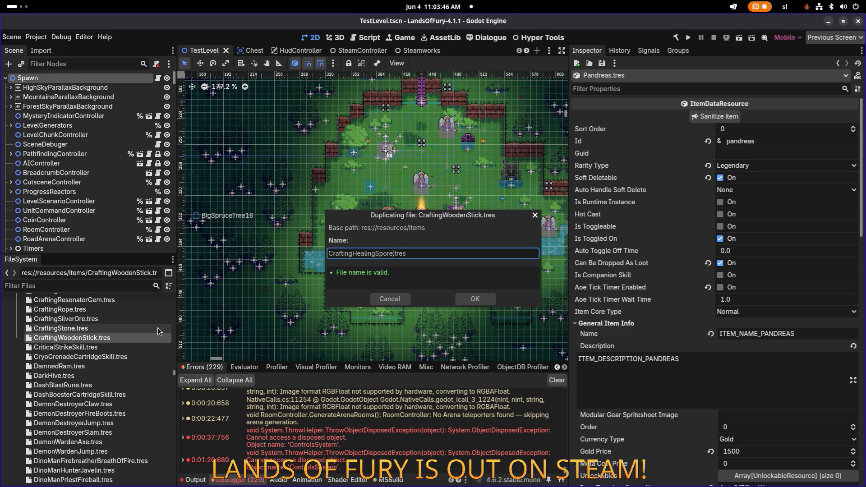
pyautogui.press('Return')
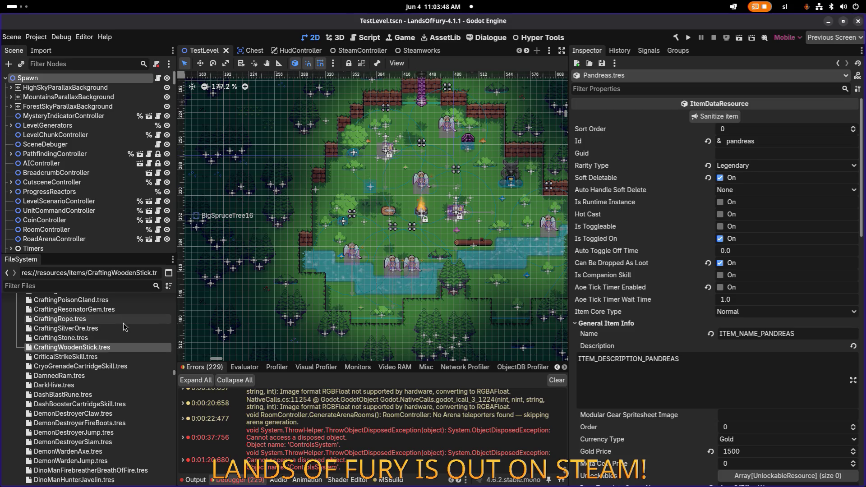
pyautogui.scroll(5, 123, 323)
# Rename CraftingHealingSpore.tres to CraftingHealthSpore.tres.
pyautogui.click(107, 284)
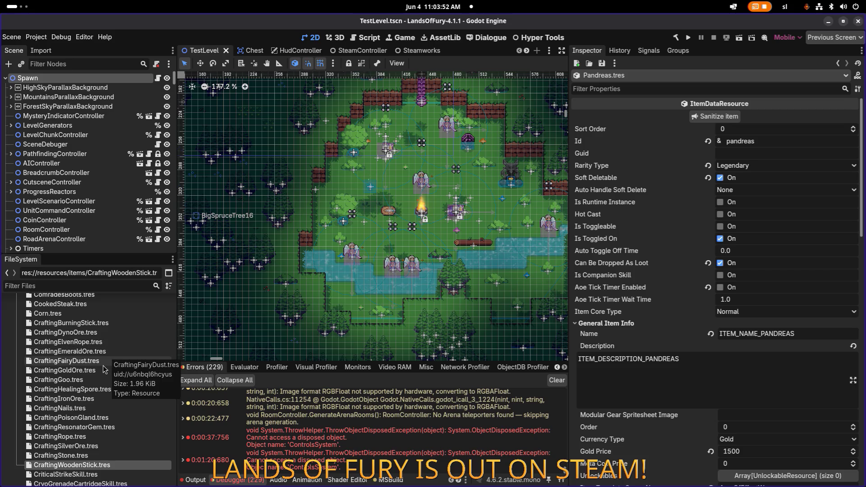
pyautogui.click(112, 388)
pyautogui.hotkey('ctrl', 'd')
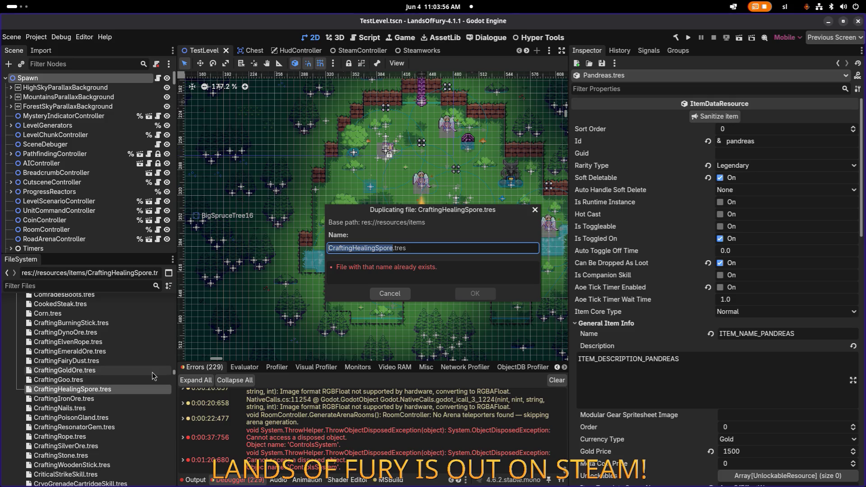
pyautogui.press('Escape')
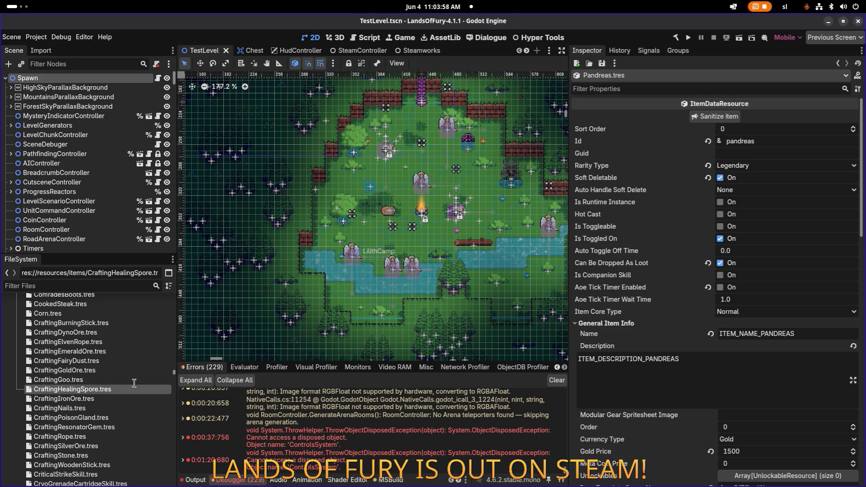
pyautogui.press('F2')
pyautogui.press('Right')
pyautogui.press('BackSpace')
pyautogui.press('BackSpace')
pyautogui.press('BackSpace')
pyautogui.write('Red')
pyautogui.press('BackSpace')
pyautogui.press('BackSpace')
pyautogui.press('BackSpace')
pyautogui.write('Health')
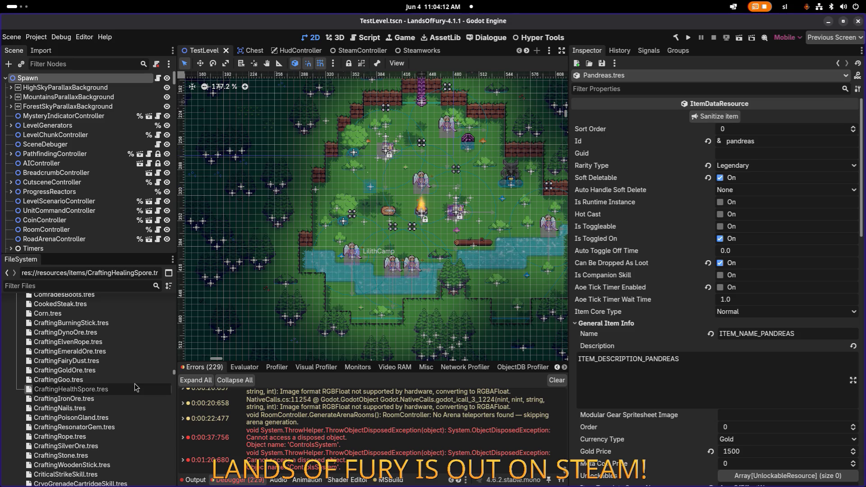
pyautogui.press('Return')
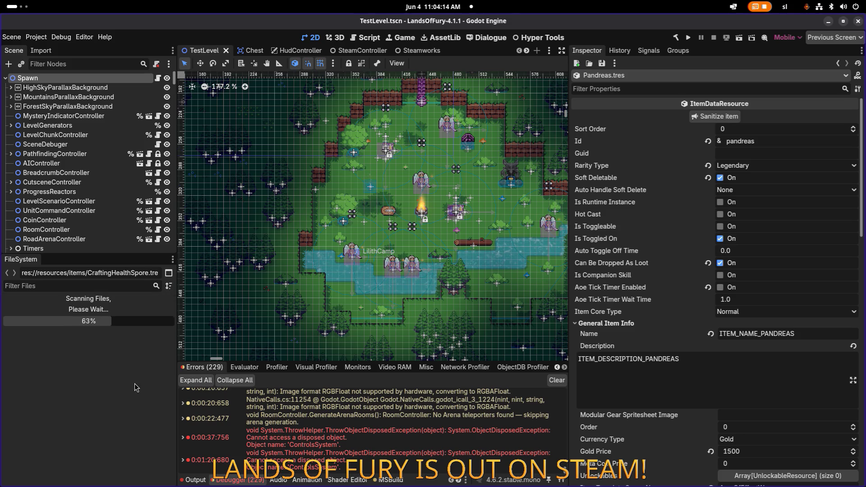
pyautogui.click(111, 285)
# Filter files by 'health' and browse the exported_atlases and resources/items matches.
pyautogui.write('health')
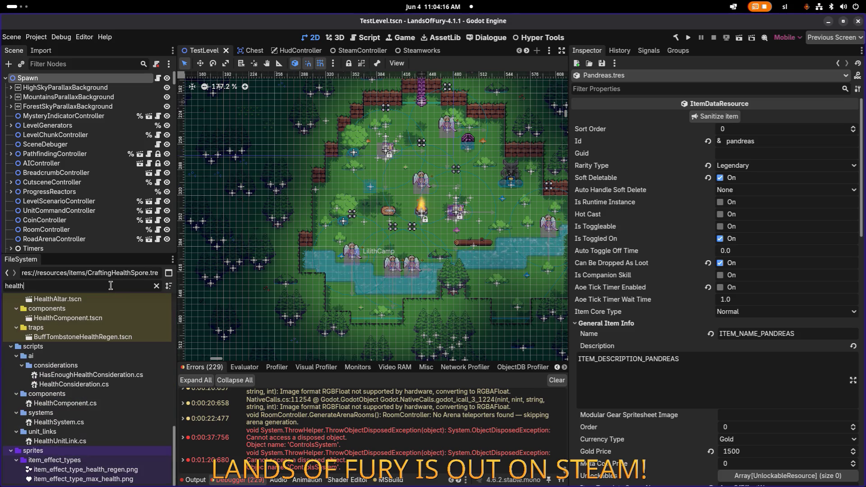
pyautogui.scroll(5, 96, 342)
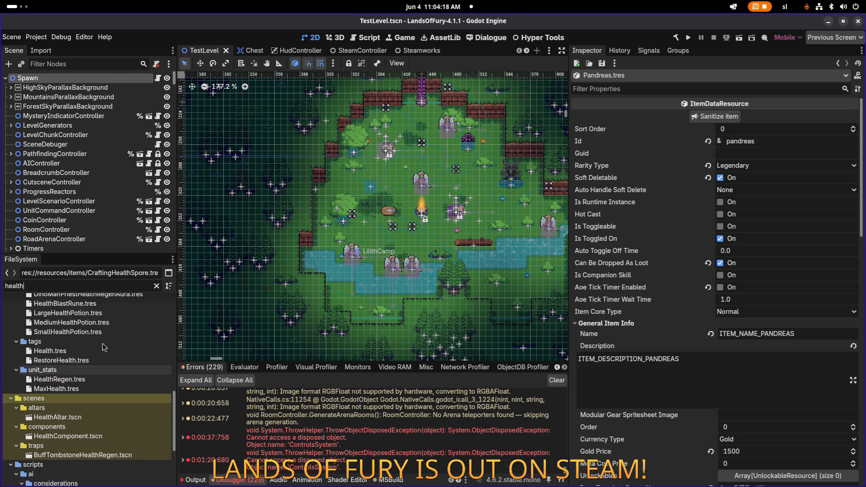
pyautogui.scroll(2, 104, 346)
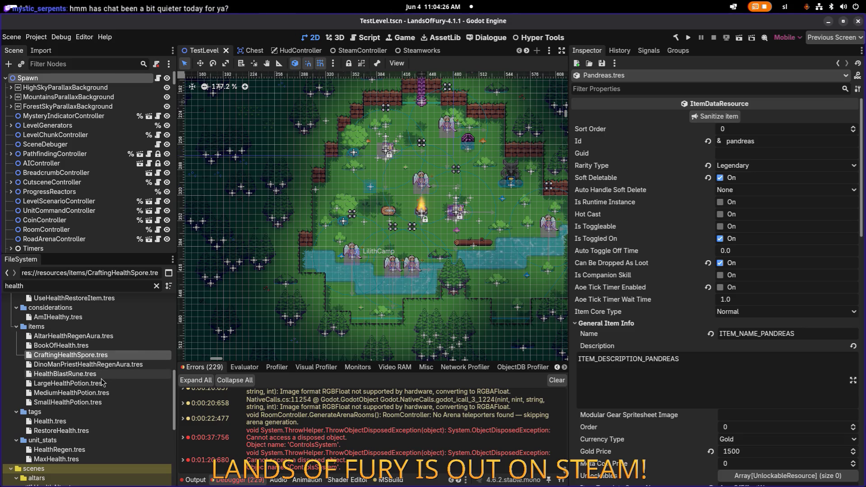
pyautogui.scroll(3, 99, 361)
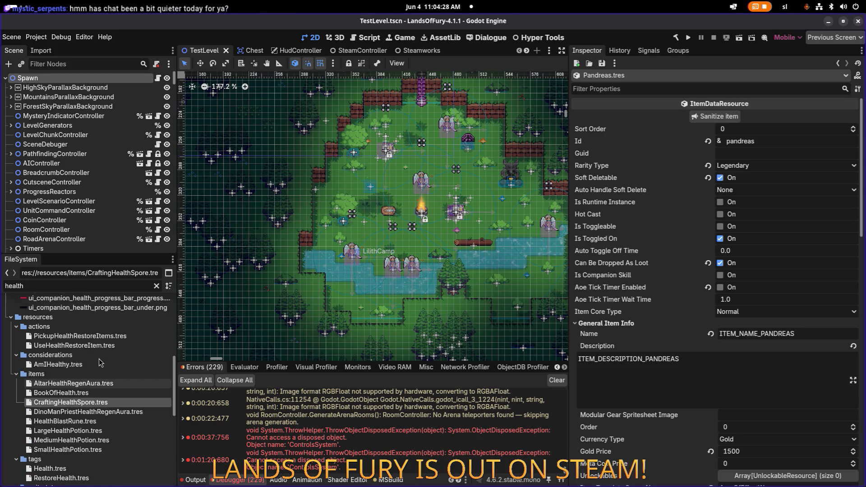
pyautogui.scroll(5, 100, 345)
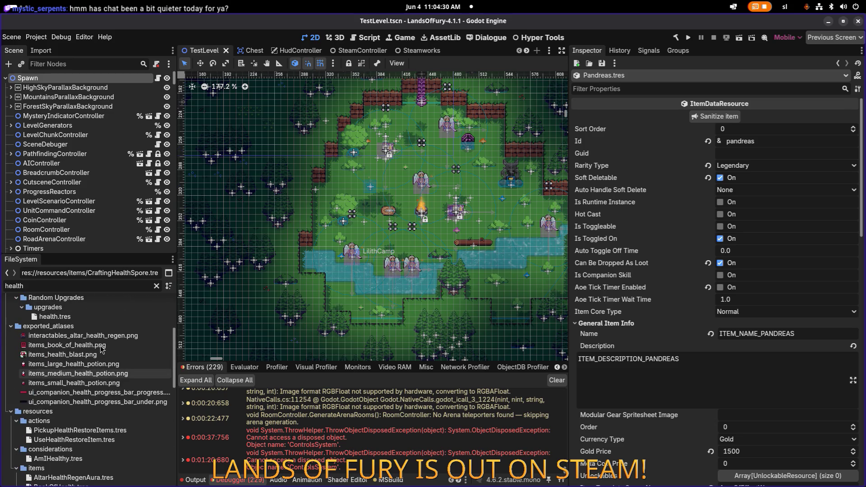
pyautogui.scroll(-5, 100, 345)
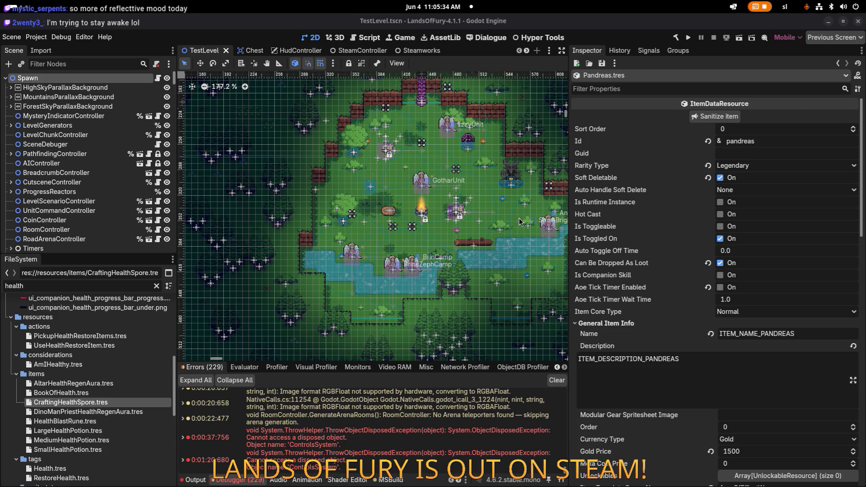
pyautogui.scroll(-4, 761, 270)
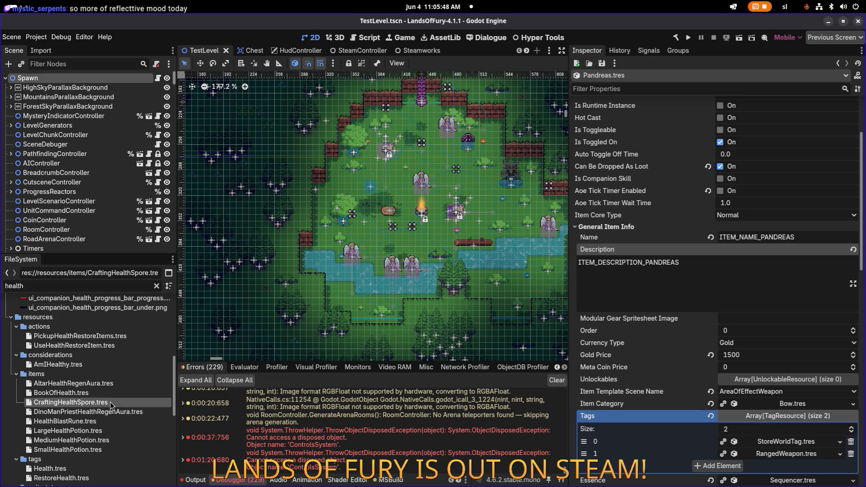
# Rename CraftingHealthSpore.tres to CraftingRedSpore.tres.
pyautogui.press('F2')
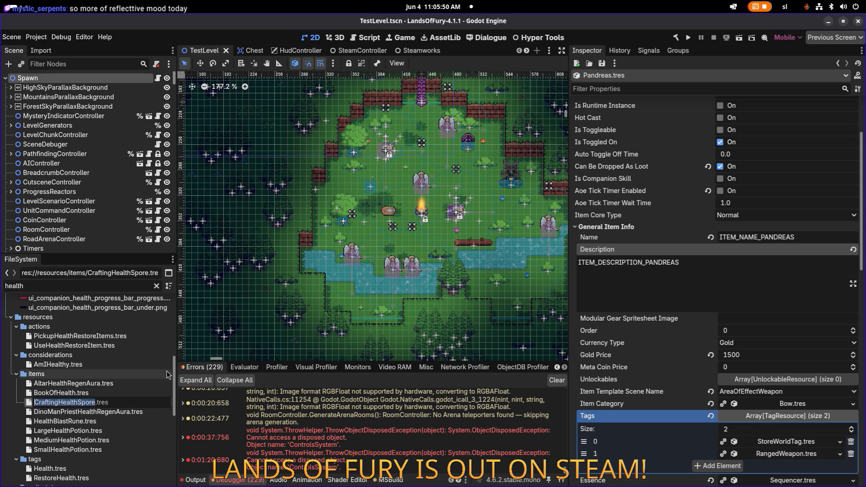
pyautogui.press('Right')
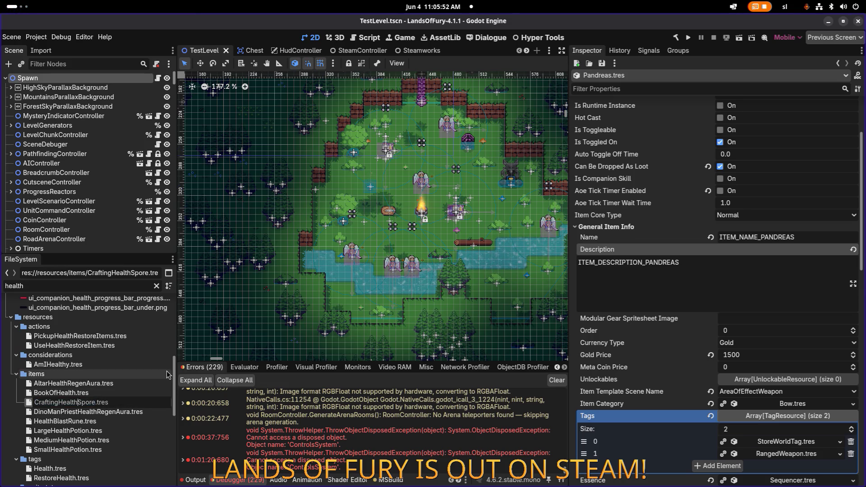
pyautogui.hotkey('shift', 'Left')
pyautogui.hotkey('shift', 'Left')
pyautogui.hotkey('shift', 'Left')
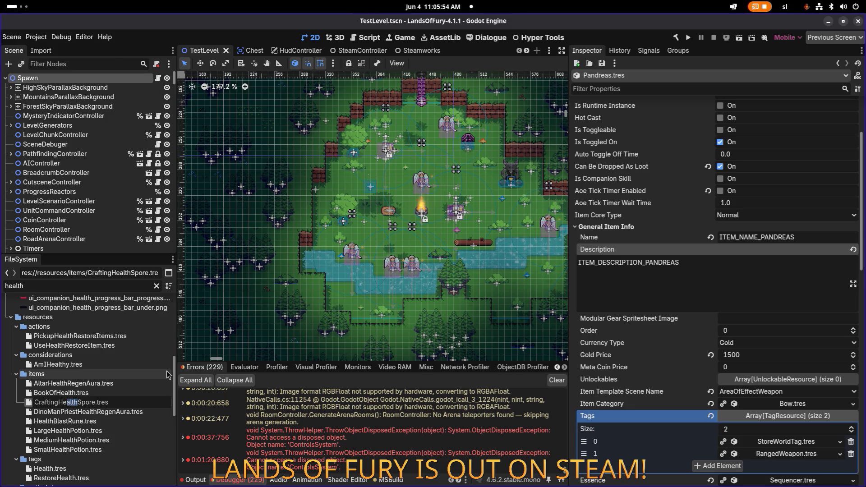
pyautogui.write('Red')
pyautogui.press('Return')
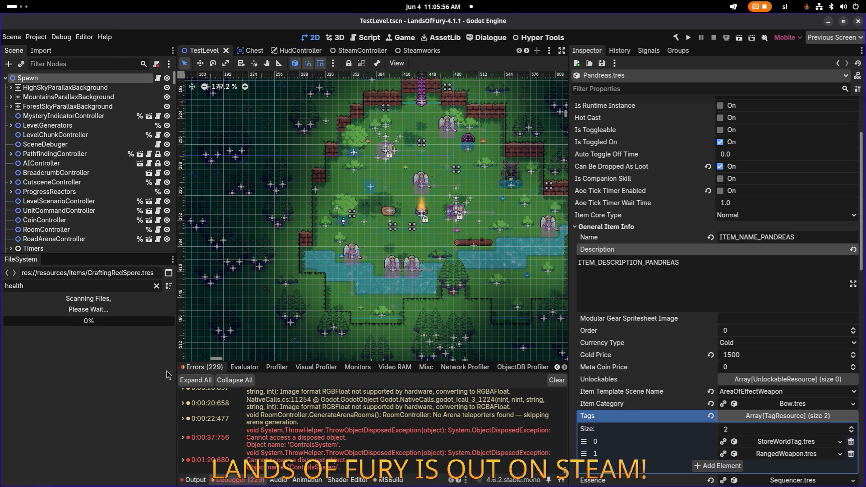
# Filter the files by 'spore' and select CraftingRedSpore.tres.
pyautogui.click(117, 284)
pyautogui.hotkey('ctrl', 'a')
pyautogui.write('spore')
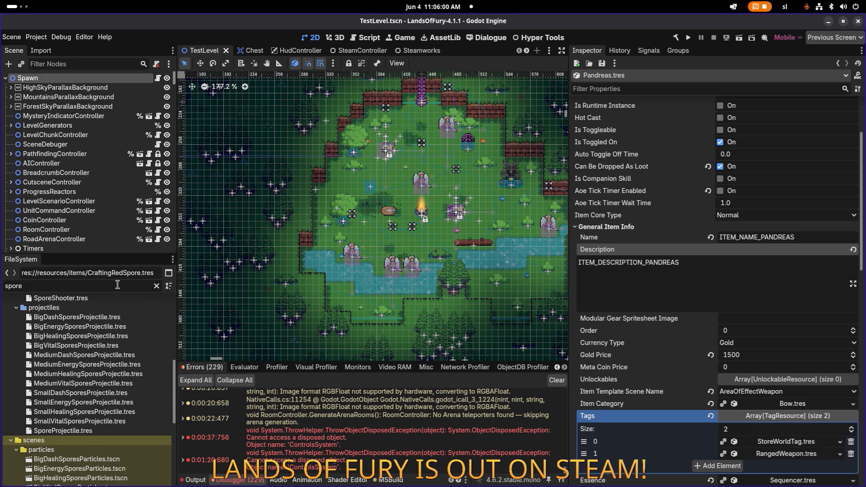
pyautogui.scroll(6, 108, 345)
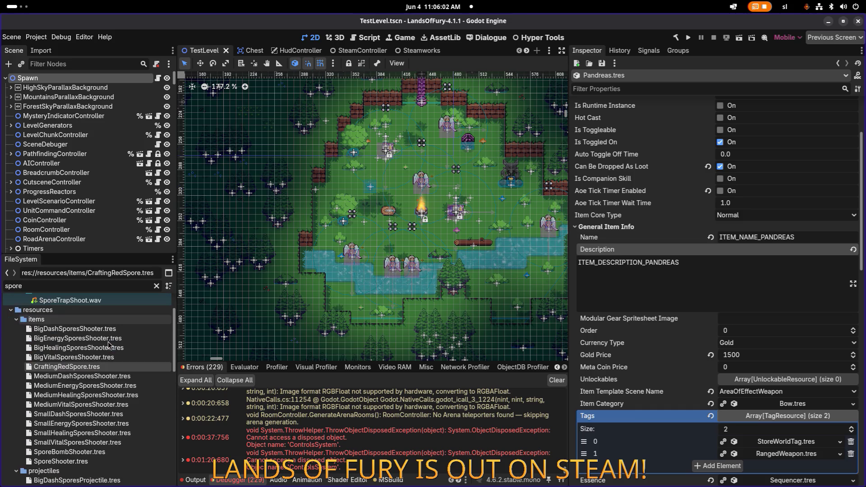
pyautogui.click(112, 367)
# Duplicate CraftingRedSpore.tres as CraftingBlueSpore.tres.
pyautogui.hotkey('ctrl', 'd')
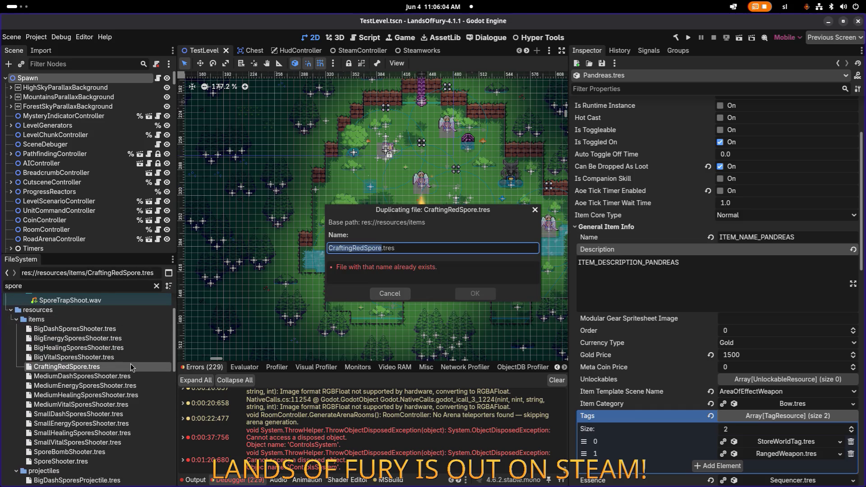
pyautogui.press('Left')
pyautogui.press('Right')
pyautogui.hotkey('shift', 'Left')
pyautogui.hotkey('shift', 'Left')
pyautogui.hotkey('shift', 'Left')
pyautogui.write('Blue')
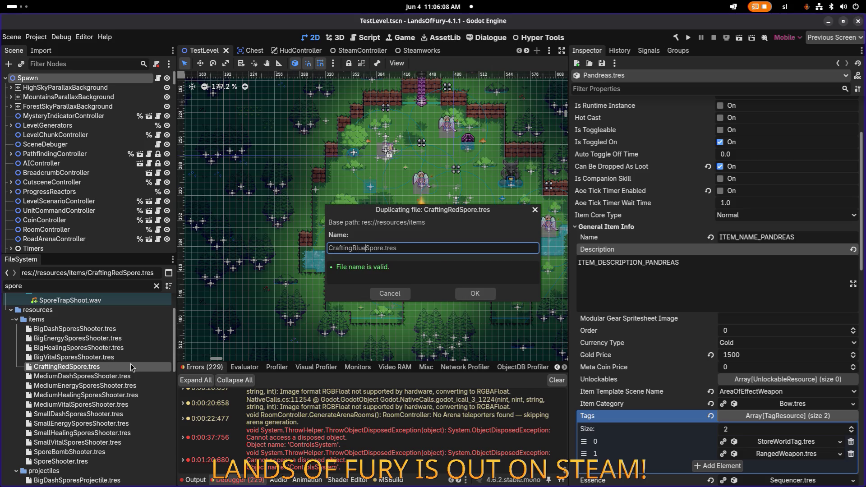
pyautogui.press('Return')
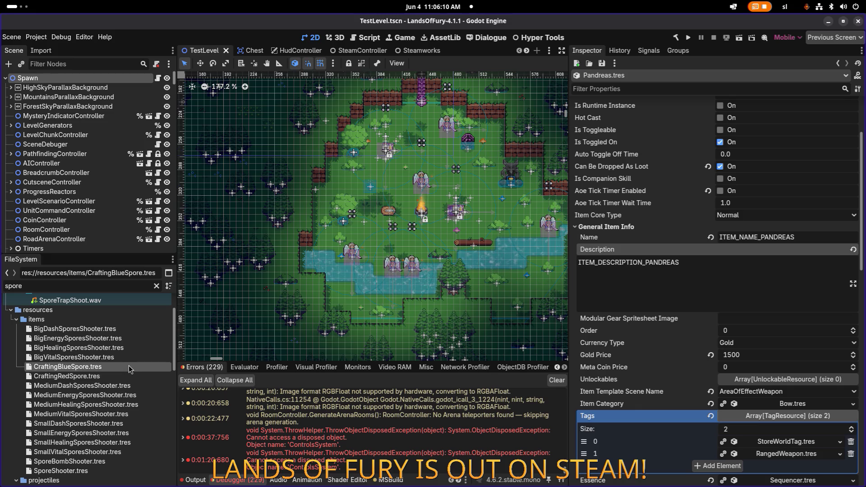
# Duplicate CraftingBlueSpore.tres as CraftingPurpleSpore.tres.
pyautogui.hotkey('ctrl', 'd')
pyautogui.press('Right')
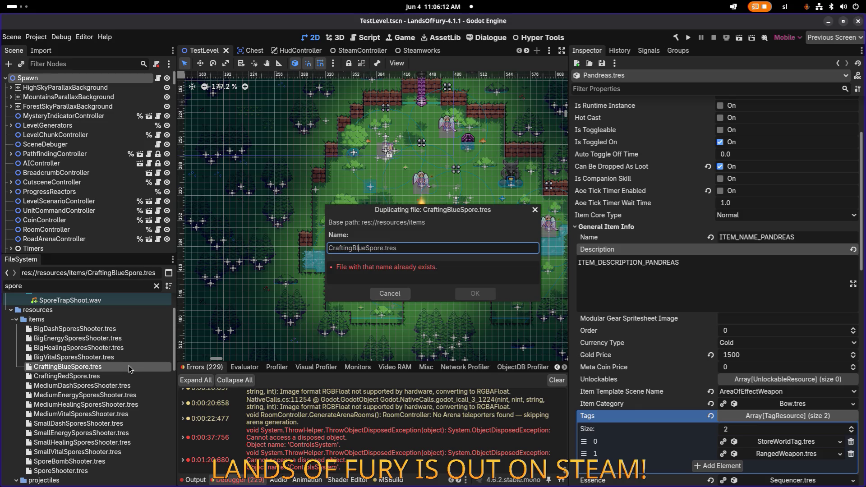
pyautogui.write('Purple')
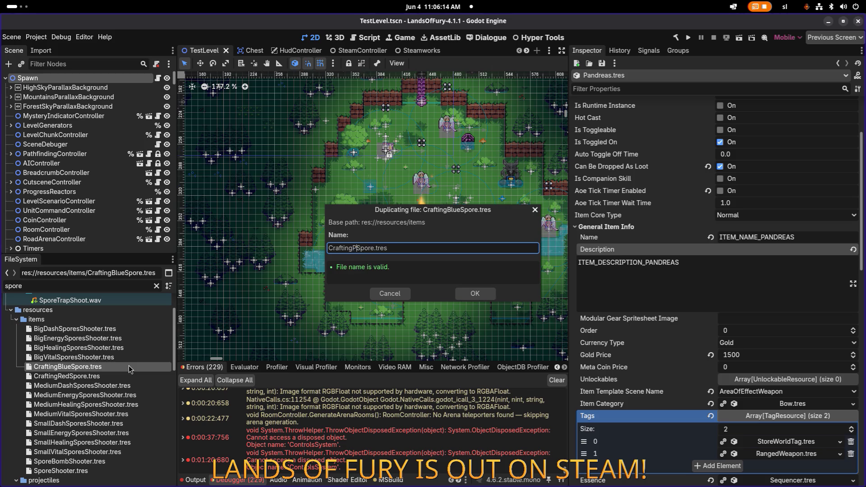
pyautogui.press('Return')
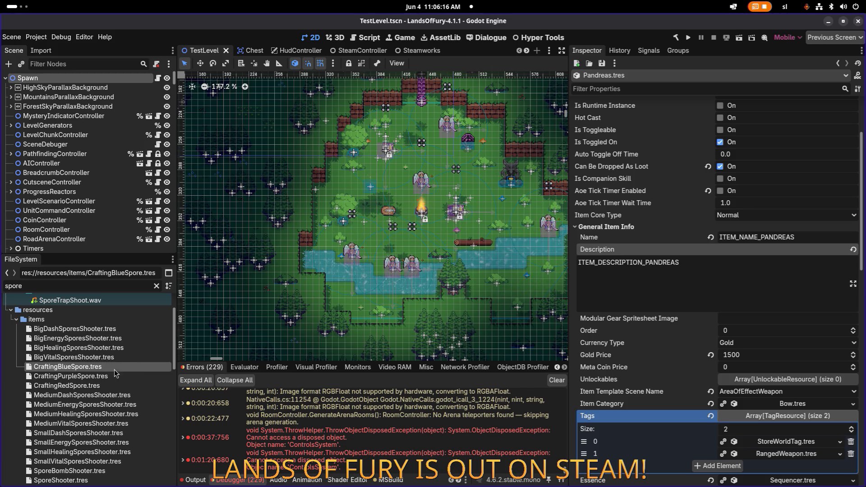
# Duplicate CraftingPurpleSpore.tres as CraftingYellowSpore.tres, then filter files by 'crafting'.
pyautogui.click(120, 374)
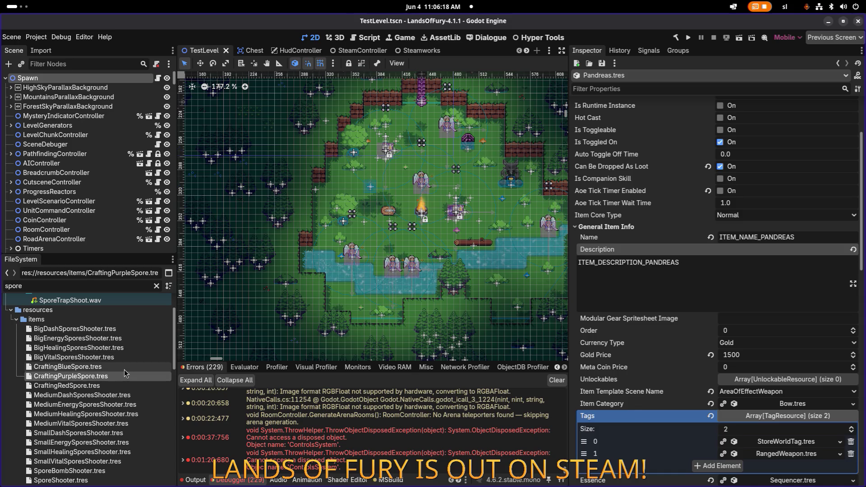
pyautogui.hotkey('ctrl', 'd')
pyautogui.press('Right')
pyautogui.hotkey('shift', 'Left')
pyautogui.hotkey('shift', 'Left')
pyautogui.hotkey('shift', 'Left')
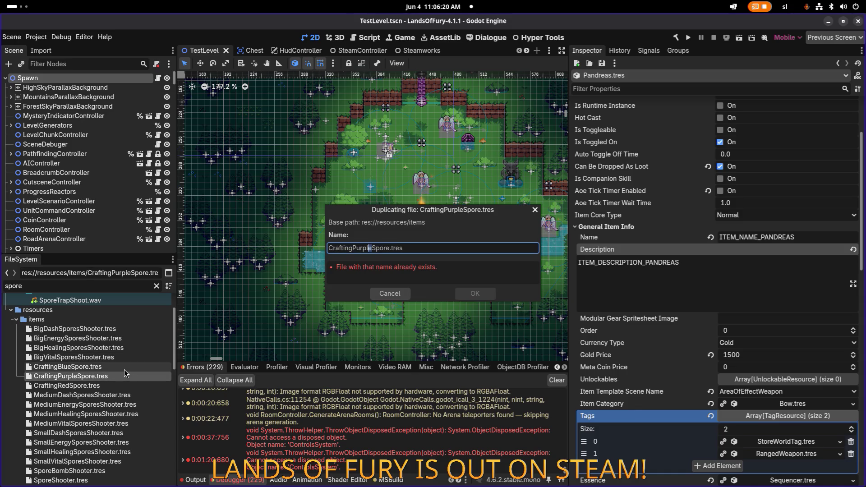
pyautogui.write('Yellow')
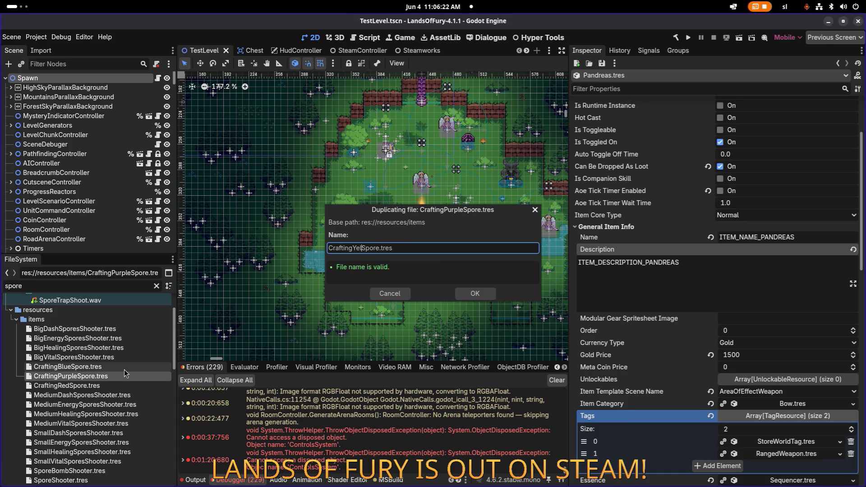
pyautogui.press('Return')
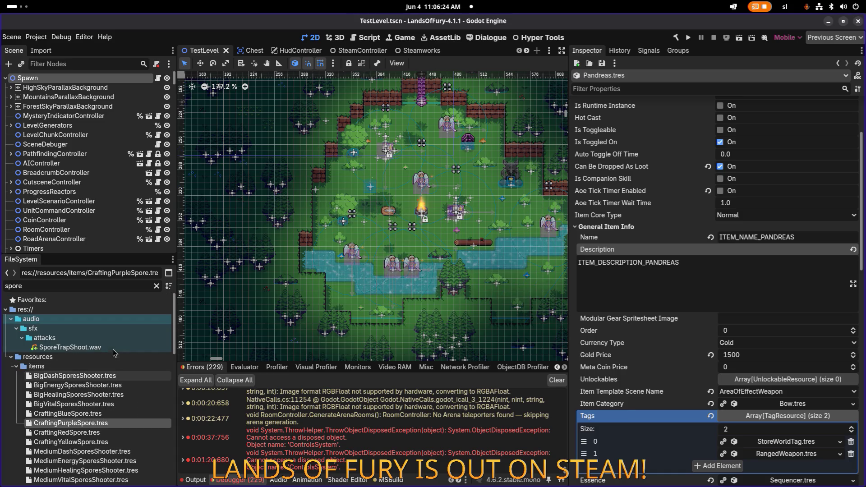
pyautogui.doubleClick(118, 283)
pyautogui.write('crafting')
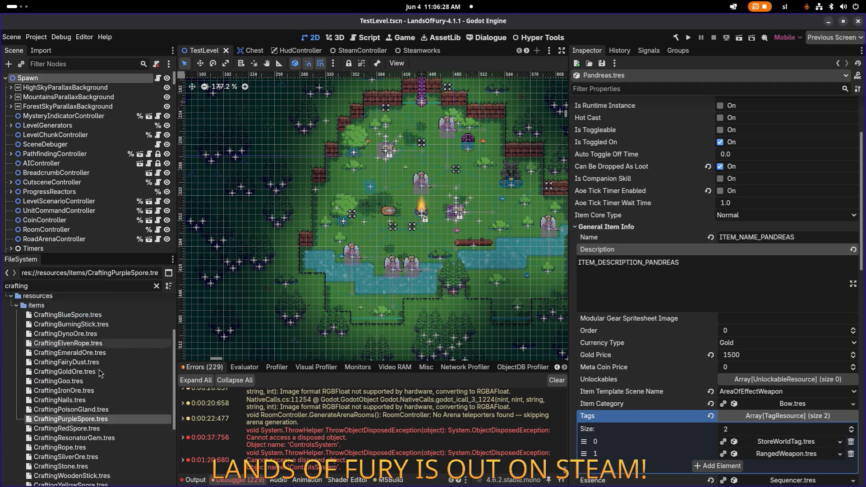
# Filter the FileSystem by 'stick' and duplicate items_burning_stick.tres as items_red_spore.tres.
pyautogui.doubleClick(95, 290)
pyautogui.write('stick')
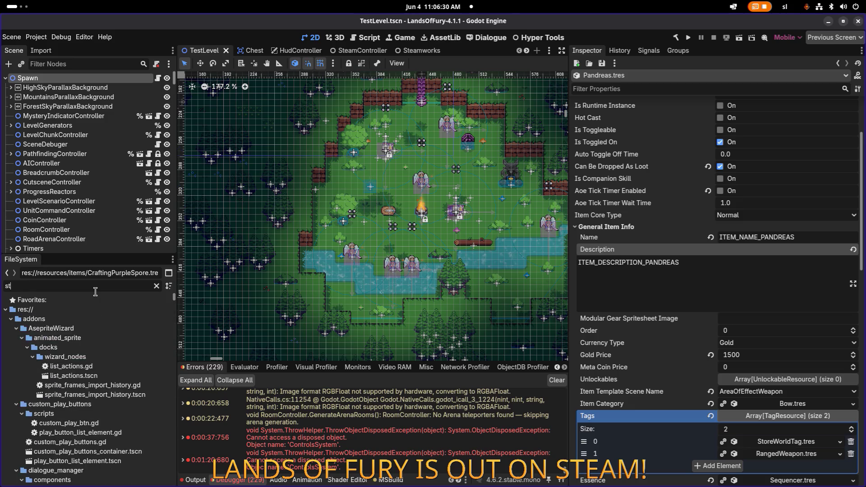
pyautogui.click(88, 332)
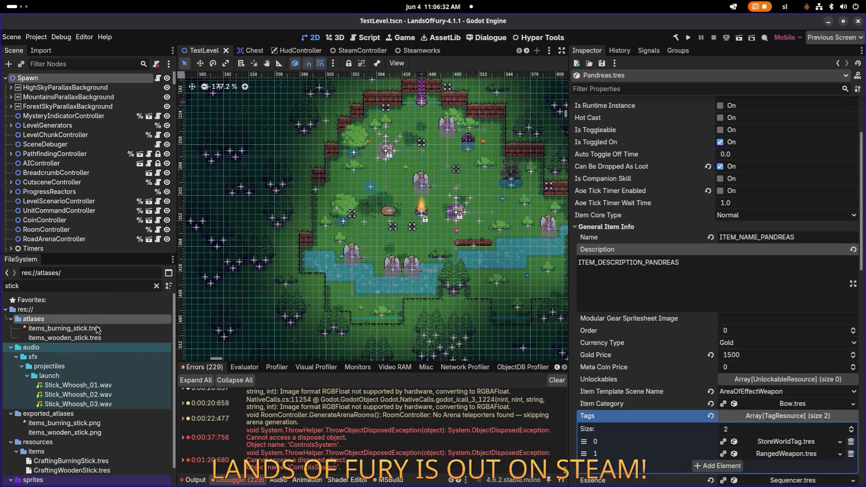
pyautogui.hotkey('ctrl', 'd')
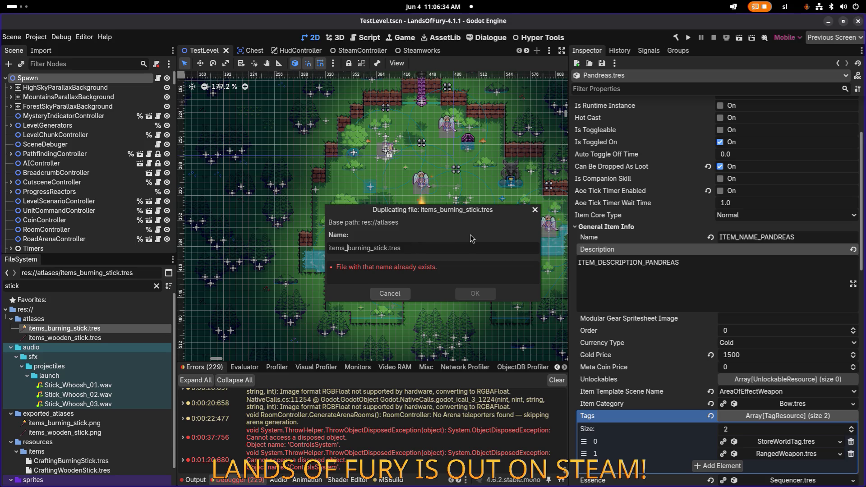
pyautogui.write('red_spore')
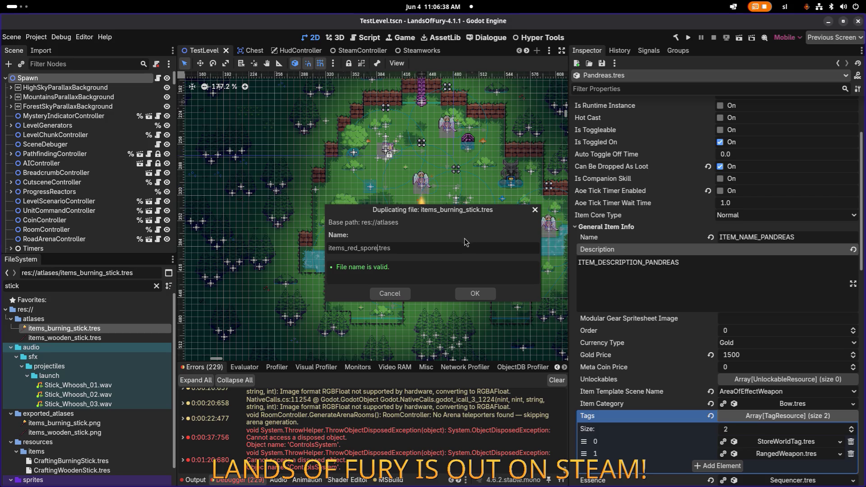
pyautogui.click(471, 293)
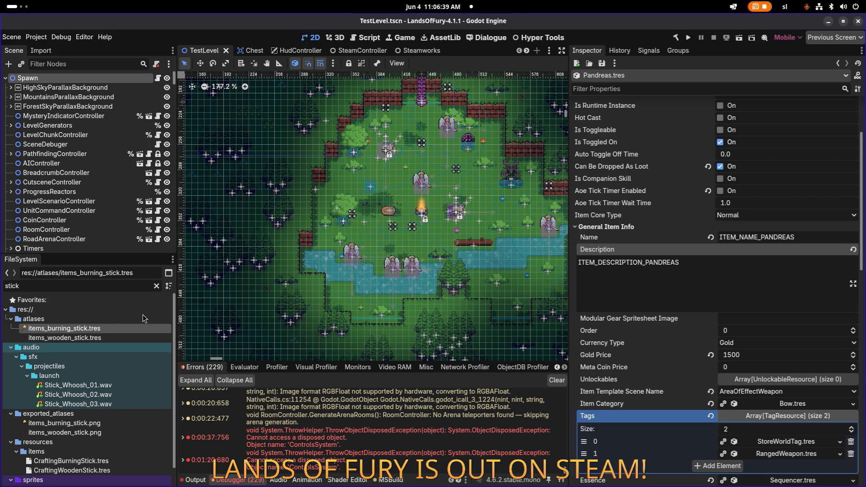
# Filter the FileSystem by '_spore' and select items_red_spore.tres.
pyautogui.doubleClick(96, 286)
pyautogui.write('_spore')
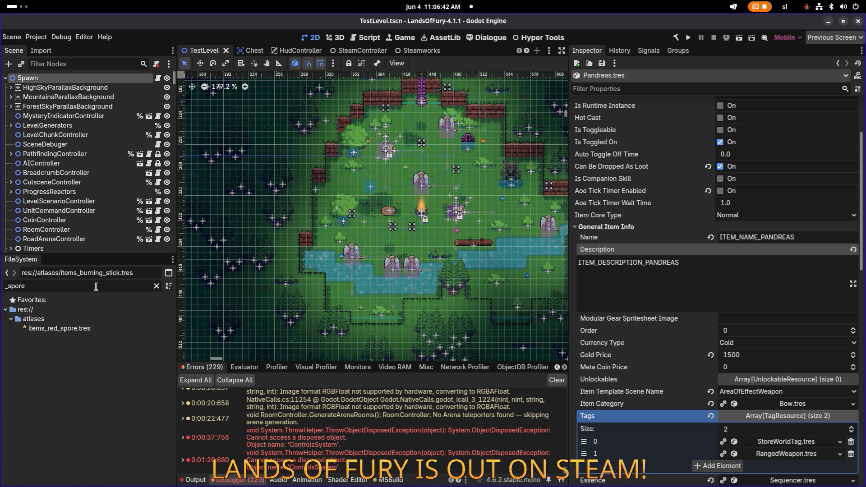
pyautogui.click(104, 328)
# Duplicate items_red_spore.tres as items_blue_spore.tres.
pyautogui.hotkey('ctrl', 'd')
pyautogui.press('Left')
pyautogui.press('Right')
pyautogui.press('Right')
pyautogui.press('Right')
pyautogui.hotkey('shift', 'Left')
pyautogui.hotkey('shift', 'Left')
pyautogui.hotkey('shift', 'Left')
pyautogui.write('blue')
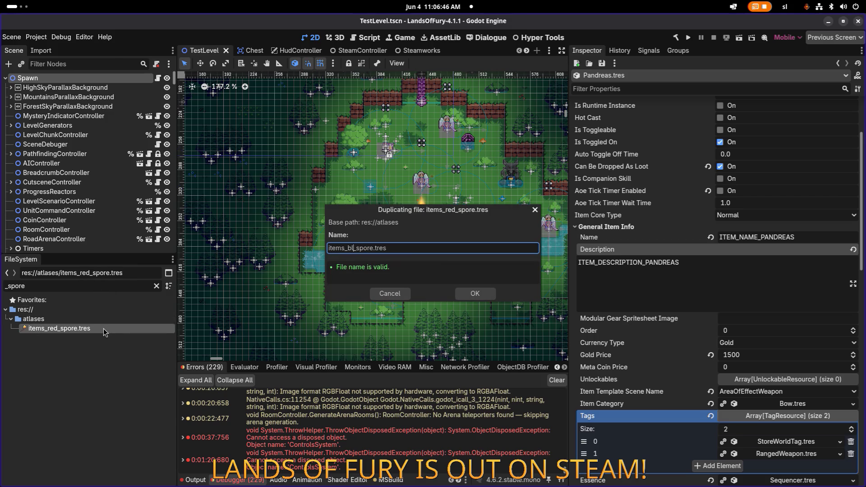
pyautogui.press('Return')
# Duplicate items_red_spore.tres again as items_yellow_spore.tres.
pyautogui.hotkey('ctrl', 'd')
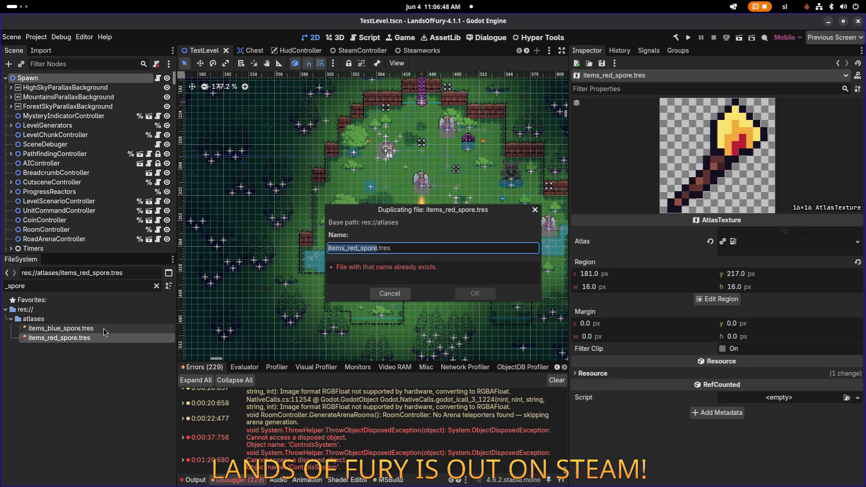
pyautogui.press('Left')
pyautogui.press('Right')
pyautogui.press('Right')
pyautogui.press('Right')
pyautogui.press('BackSpace')
pyautogui.press('BackSpace')
pyautogui.press('BackSpace')
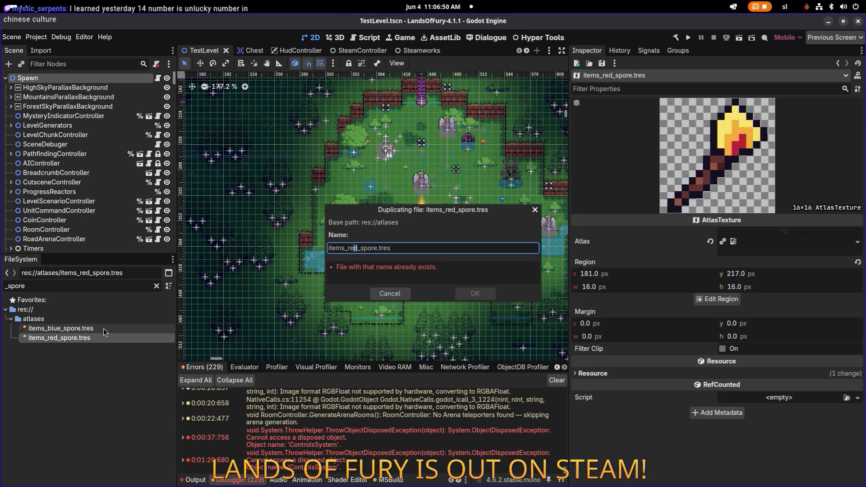
pyautogui.write('yellow')
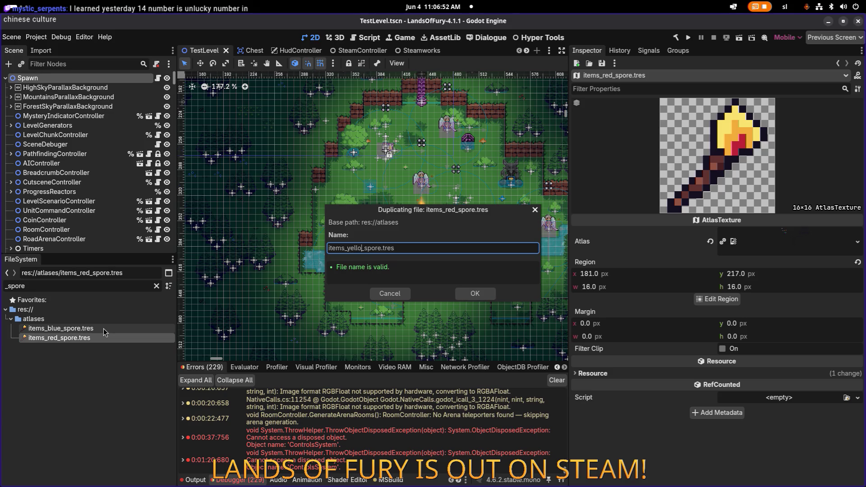
pyautogui.press('Return')
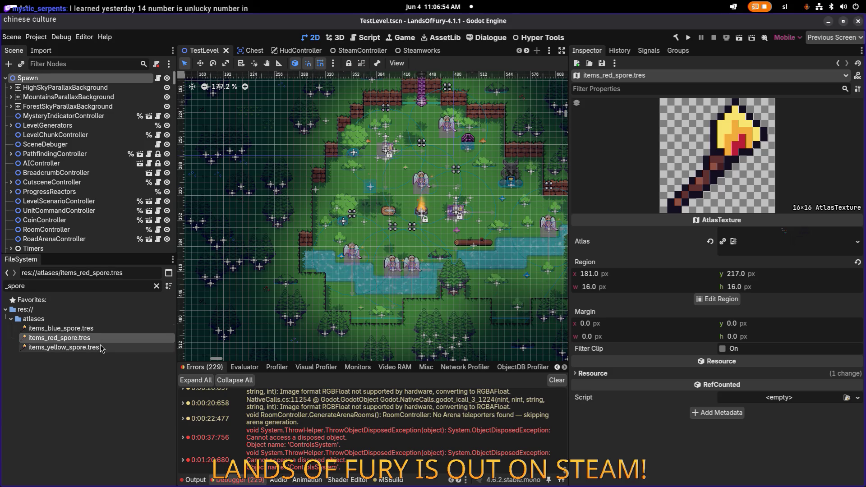
# Duplicate items_yellow_spore.tres as items_purple_spore.tres, then open the blue spore's Region Editor.
pyautogui.click(101, 348)
pyautogui.hotkey('ctrl', 'd')
pyautogui.hotkey('shift', 'Left')
pyautogui.hotkey('shift', 'Left')
pyautogui.hotkey('shift', 'Left')
pyautogui.write('purple')
pyautogui.press('Return')
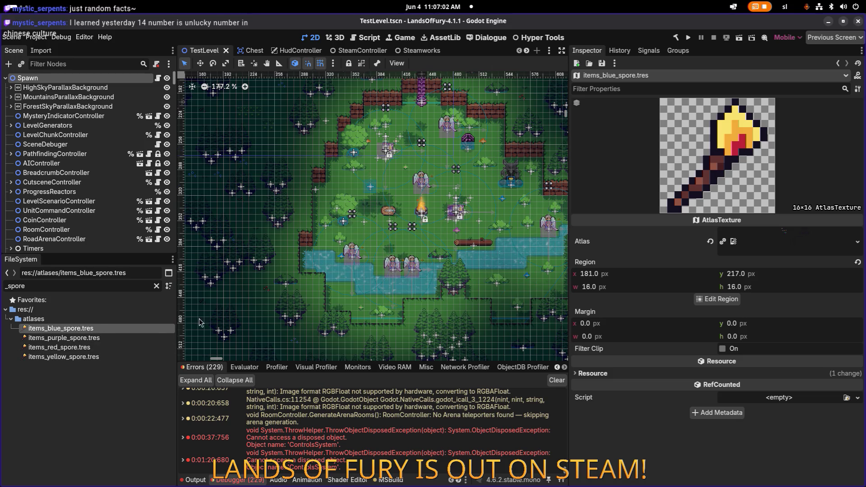
pyautogui.click(704, 301)
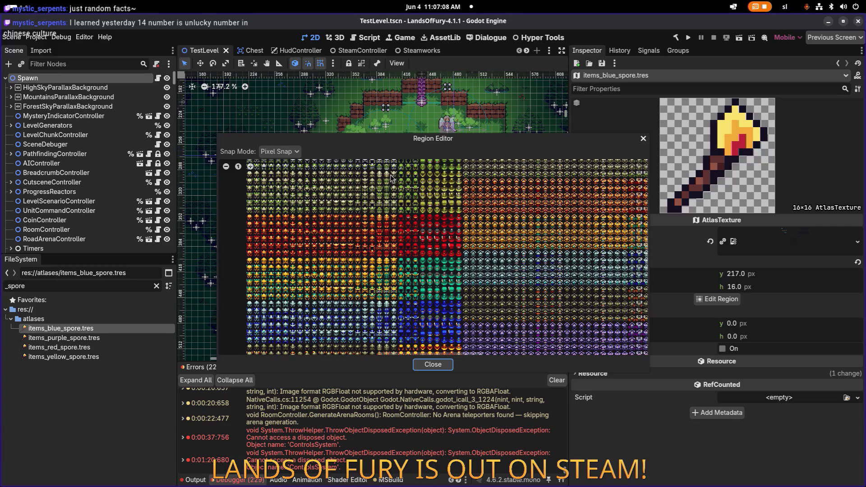
# Zoom to the blue spore and fit its region to 16×15 at 415, 235.
pyautogui.moveTo(443, 149); pyautogui.dragTo(529, 168)
pyautogui.scroll(-5, 414, 246)
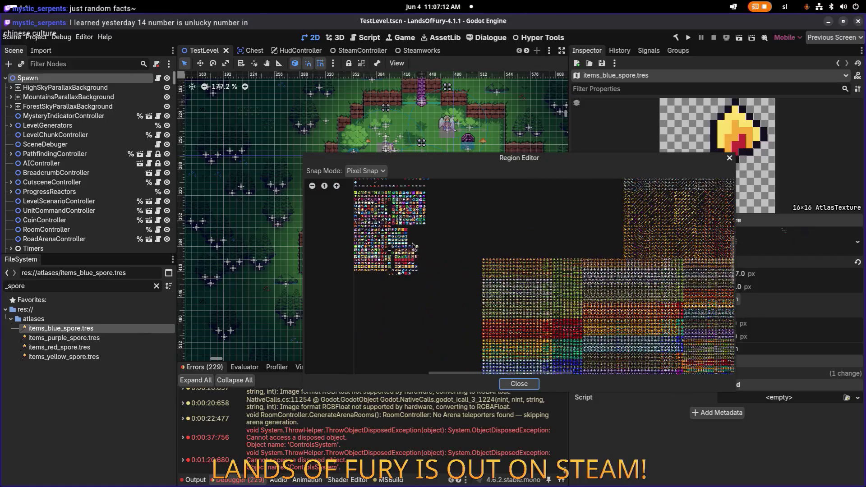
pyautogui.scroll(1, 390, 228)
pyautogui.moveTo(381, 226); pyautogui.dragTo(461, 293)
pyautogui.scroll(8, 461, 293)
pyautogui.moveTo(481, 251); pyautogui.dragTo(417, 237)
pyautogui.scroll(1, 509, 256)
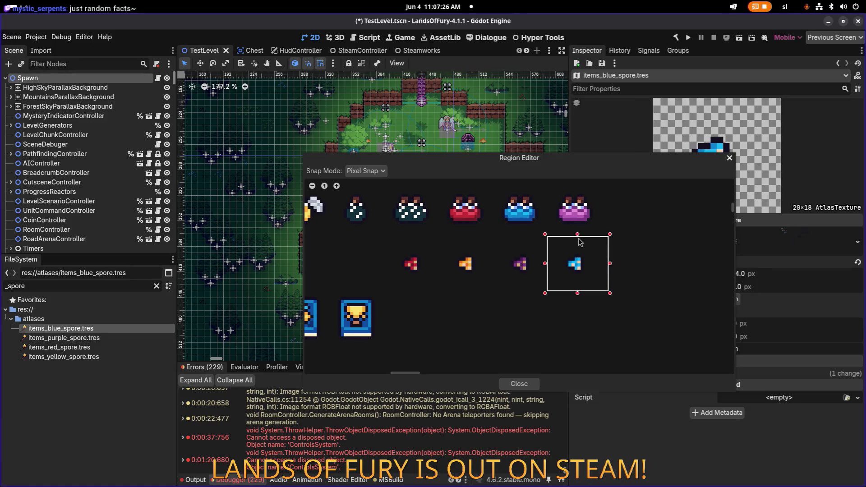
pyautogui.moveTo(602, 163)
pyautogui.mouseDown()
pyautogui.moveTo(538, 155)
pyautogui.moveTo(415, 106)
pyautogui.mouseUp()
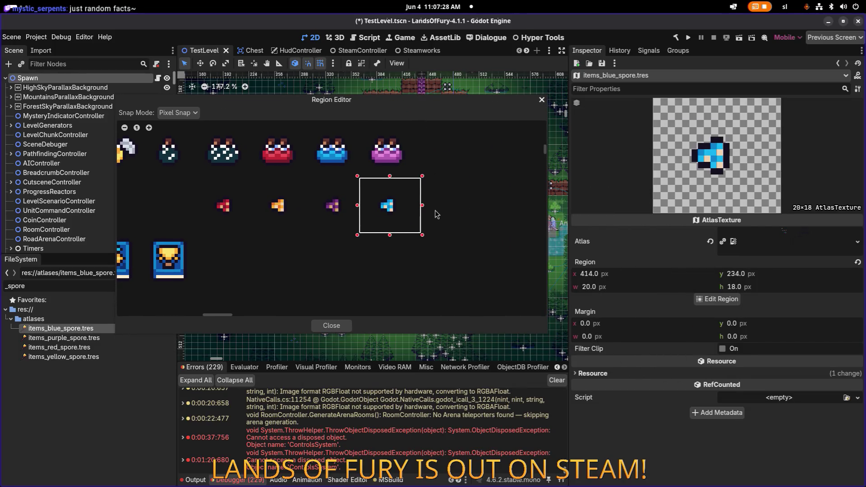
pyautogui.moveTo(422, 235); pyautogui.dragTo(417, 235)
pyautogui.moveTo(359, 238); pyautogui.dragTo(365, 238)
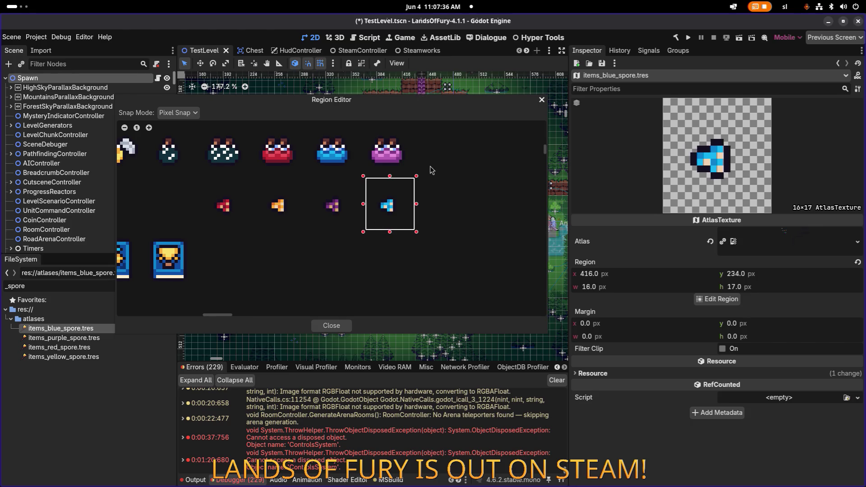
pyautogui.moveTo(391, 175); pyautogui.dragTo(392, 182)
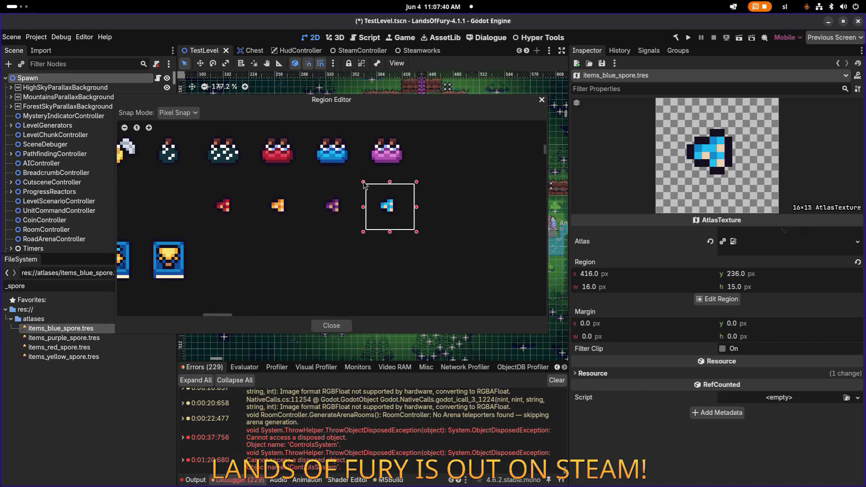
pyautogui.moveTo(364, 182); pyautogui.dragTo(363, 183)
pyautogui.moveTo(416, 232); pyautogui.dragTo(412, 232)
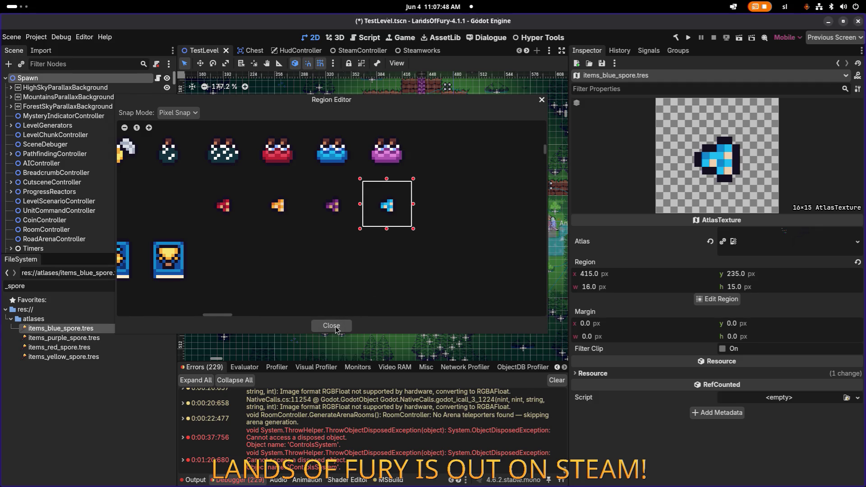
# Try grid snapping, switch back to pixel snapping, and close the Region Editor.
pyautogui.click(183, 113)
pyautogui.click(193, 143)
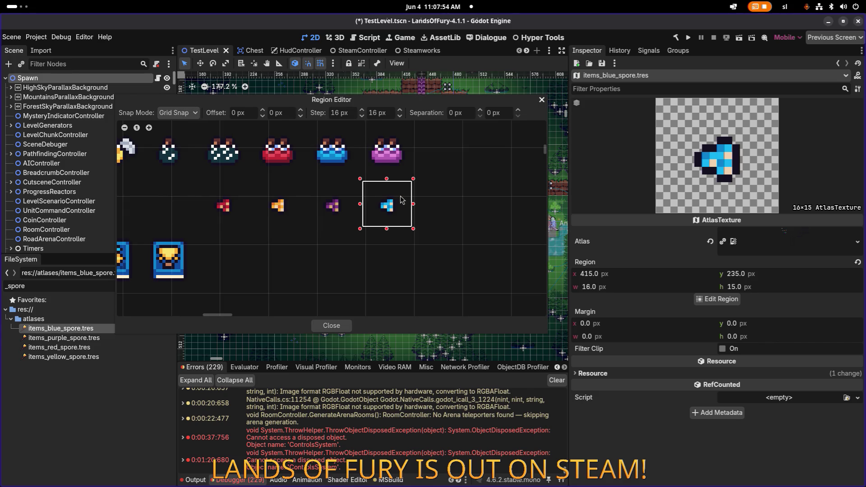
pyautogui.scroll(-5, 306, 186)
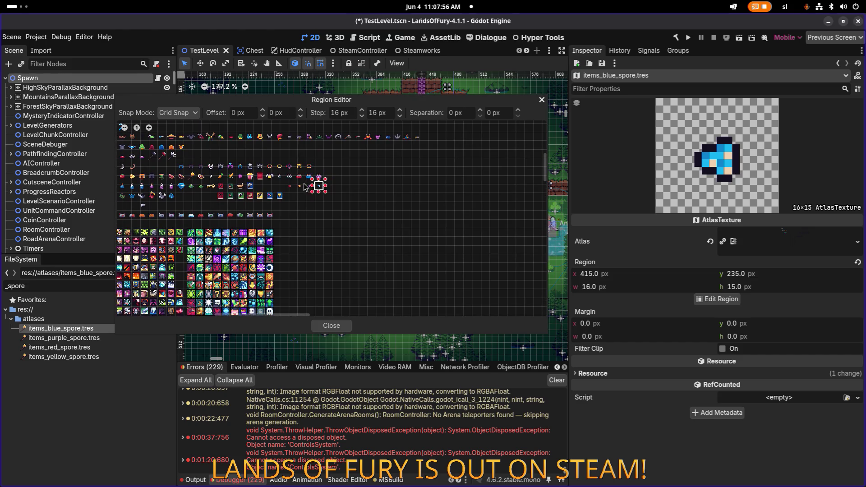
pyautogui.scroll(2, 305, 186)
pyautogui.scroll(1, 317, 182)
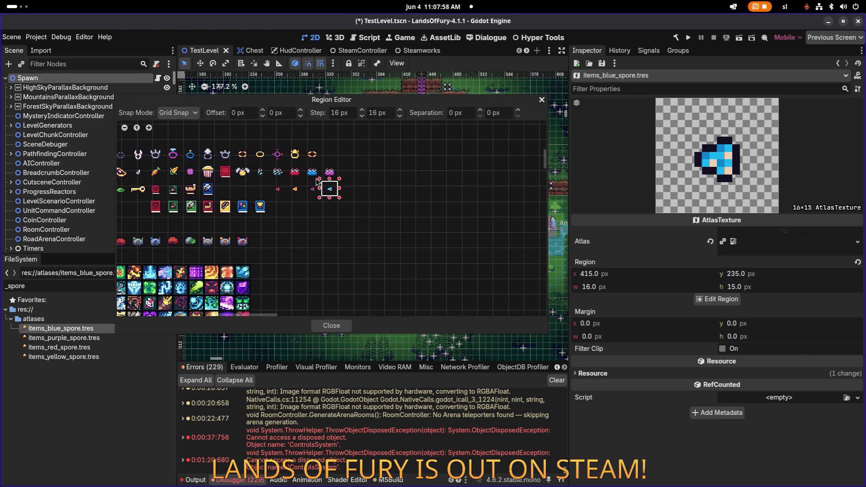
pyautogui.click(178, 112)
pyautogui.click(176, 129)
pyautogui.click(340, 327)
# Save, then draw a 16×16 region around the purple spore in items_purple_spore.tres.
pyautogui.hotkey('ctrl', 's')
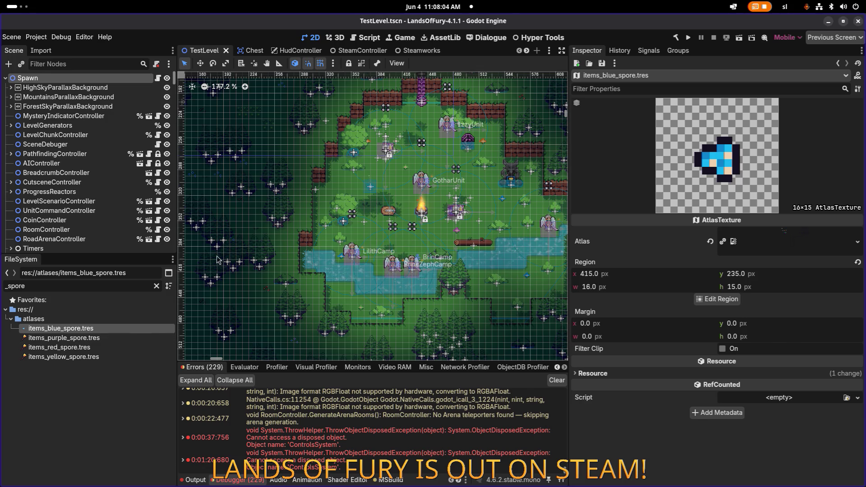
pyautogui.click(106, 338)
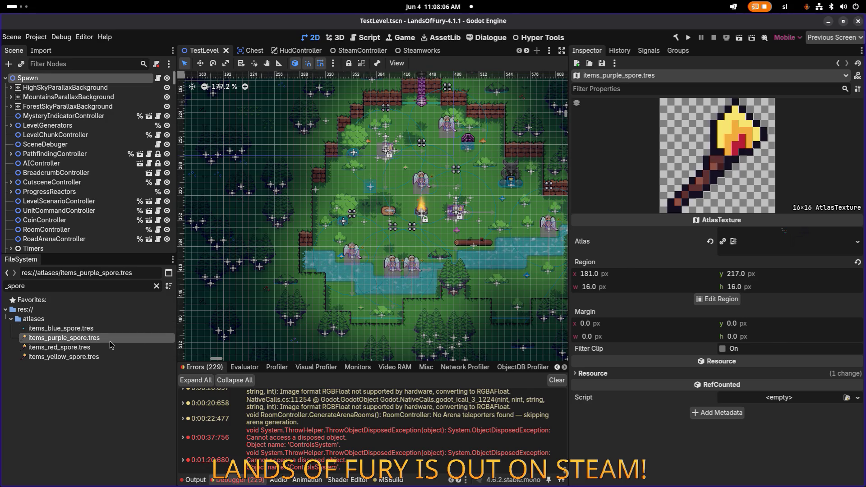
pyautogui.click(719, 299)
pyautogui.scroll(-5, 358, 227)
pyautogui.scroll(10, 406, 261)
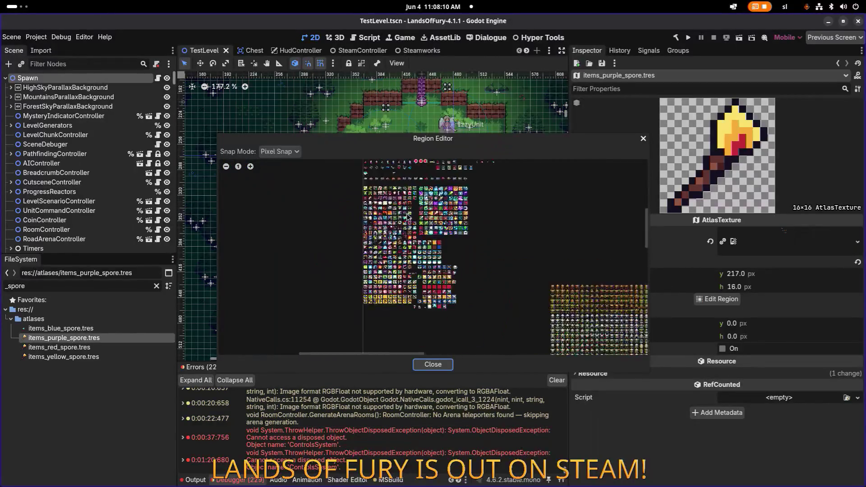
pyautogui.scroll(5, 460, 258)
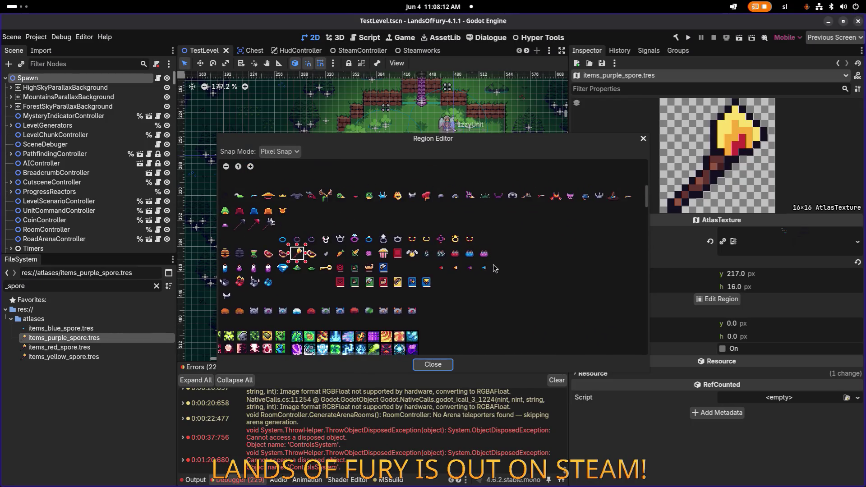
pyautogui.moveTo(407, 245); pyautogui.dragTo(461, 302)
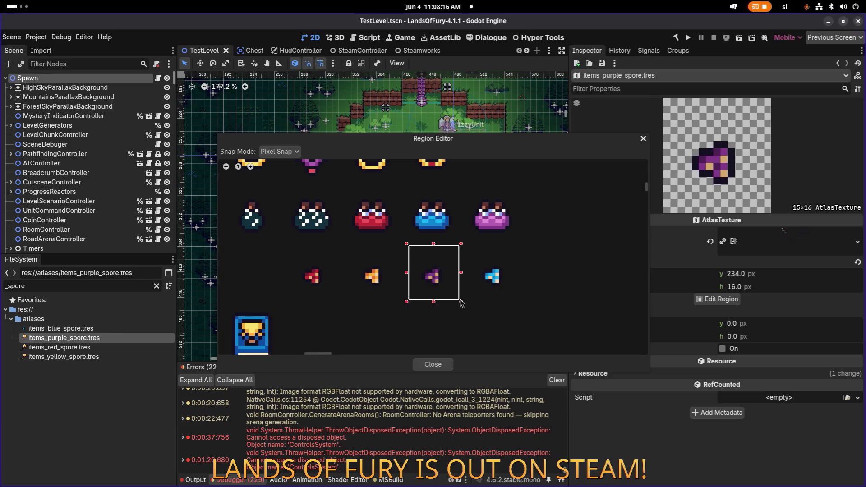
pyautogui.moveTo(434, 244); pyautogui.dragTo(434, 248)
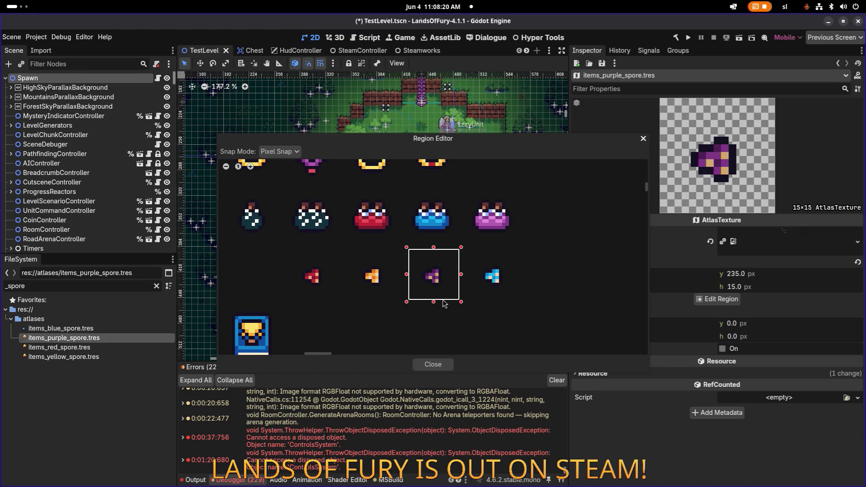
pyautogui.moveTo(438, 306); pyautogui.dragTo(438, 308)
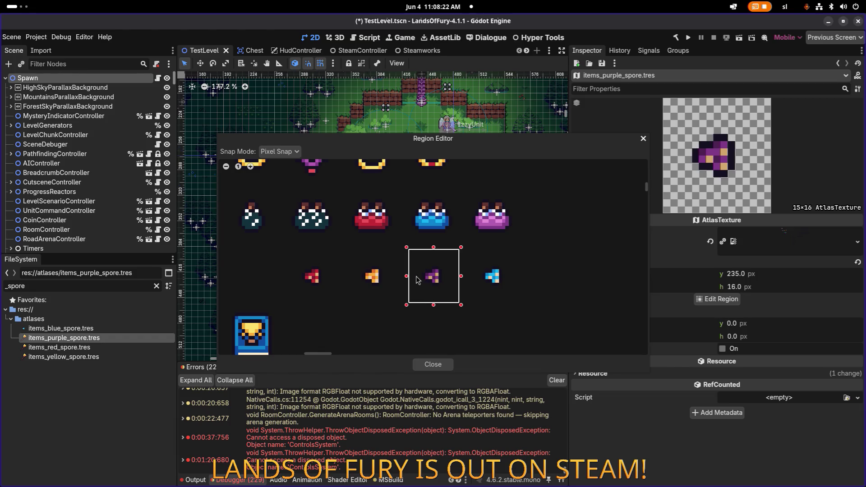
pyautogui.moveTo(409, 278); pyautogui.dragTo(406, 279)
# Fine-tune the purple spore region to 397, 234 at 16×16 and save the scene.
pyautogui.moveTo(515, 142); pyautogui.dragTo(388, 110)
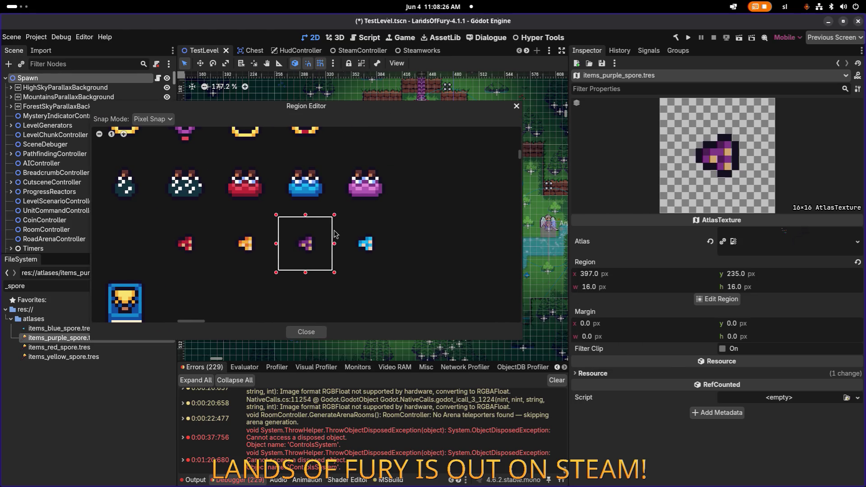
pyautogui.moveTo(305, 271); pyautogui.dragTo(308, 269)
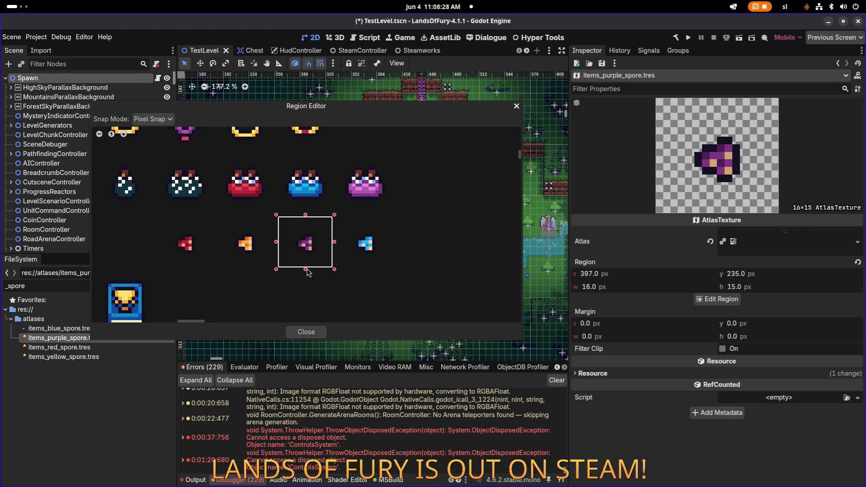
pyautogui.moveTo(306, 215); pyautogui.dragTo(306, 212)
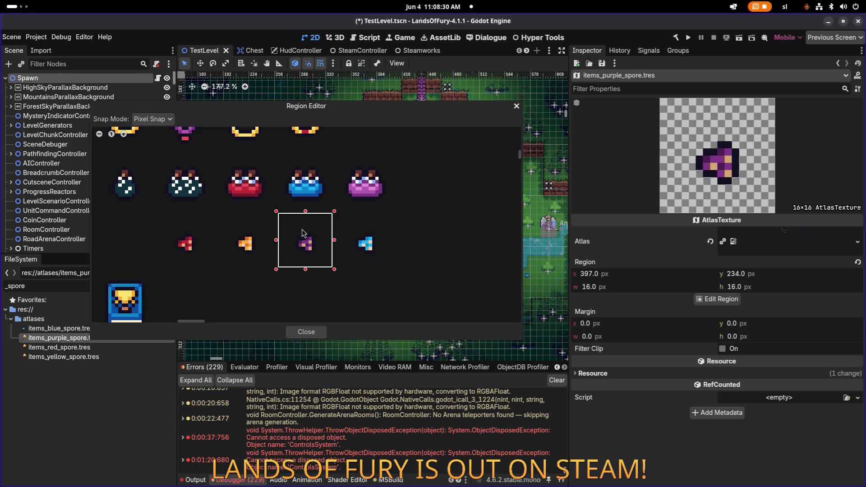
pyautogui.moveTo(277, 241); pyautogui.dragTo(283, 243)
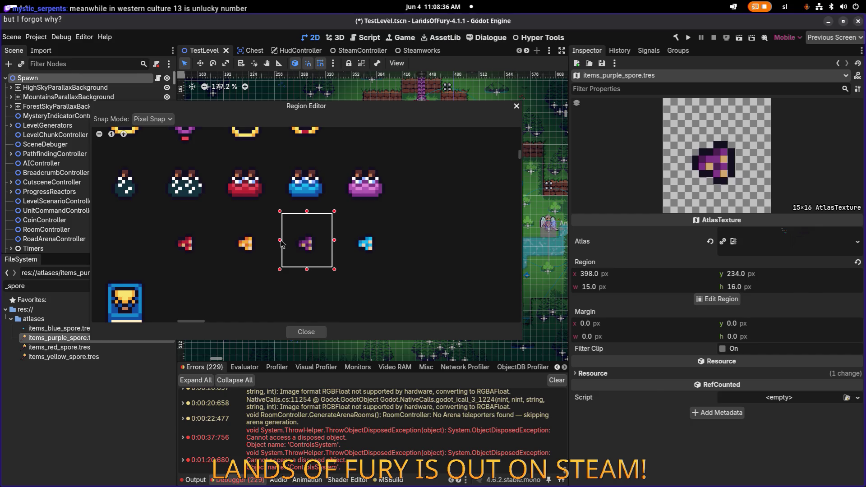
pyautogui.moveTo(281, 240); pyautogui.dragTo(277, 240)
pyautogui.click(306, 332)
pyautogui.hotkey('ctrl', 's')
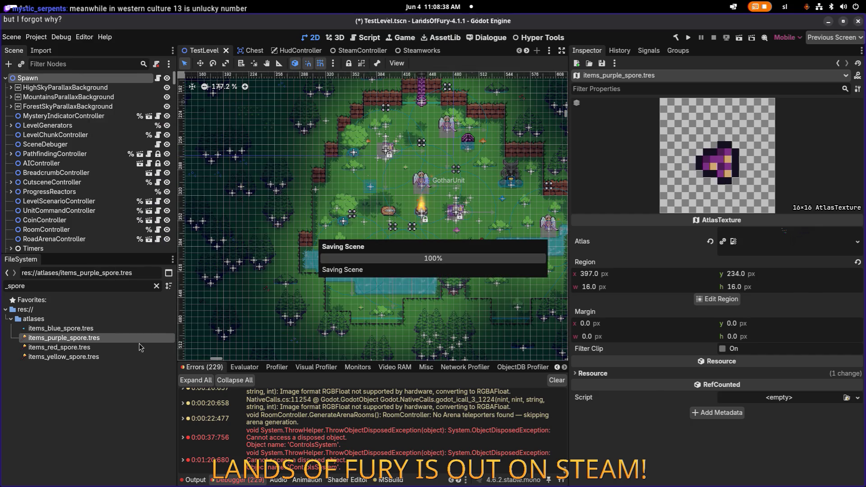
# Reopen the blue spore texture's Region Editor and zoom in on its sprite.
pyautogui.click(115, 332)
pyautogui.click(115, 337)
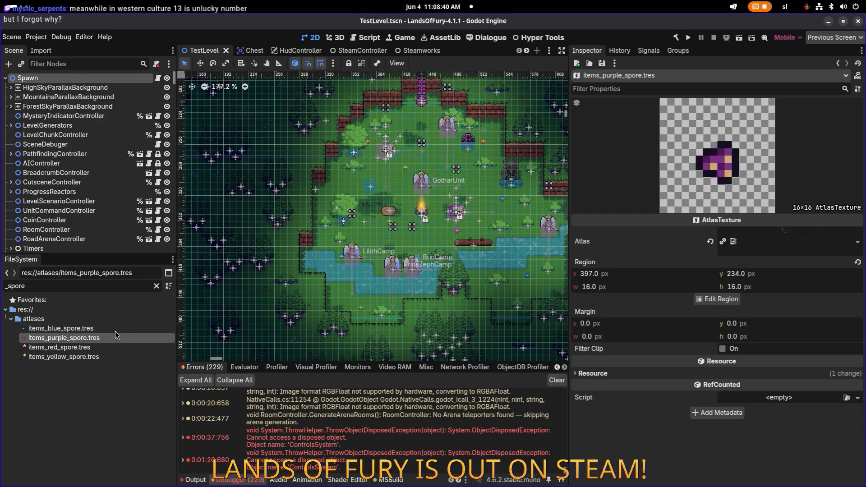
pyautogui.click(116, 331)
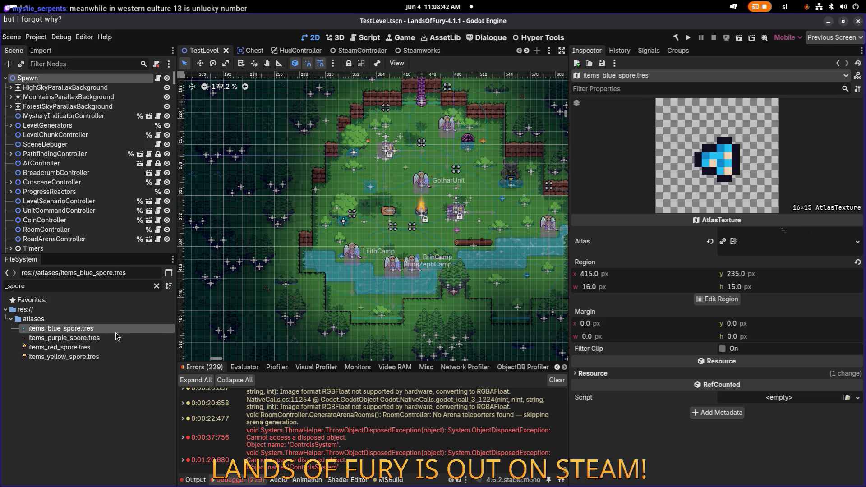
pyautogui.click(717, 299)
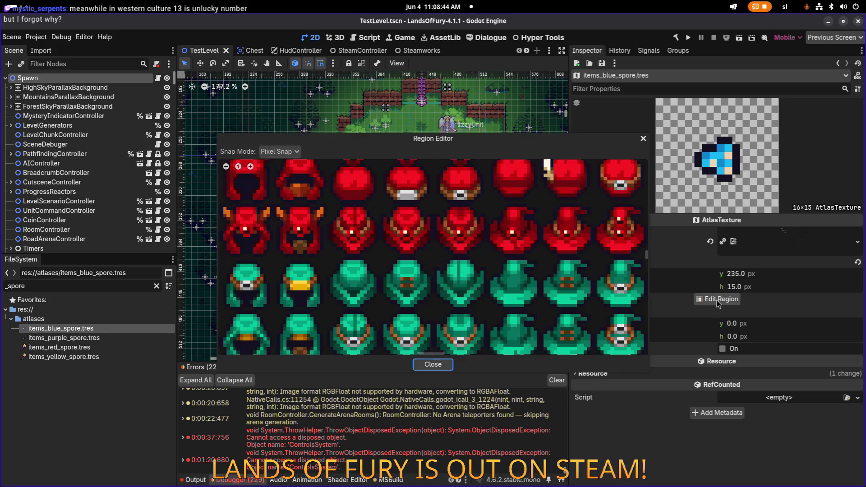
pyautogui.scroll(-5, 356, 250)
pyautogui.scroll(3, 358, 251)
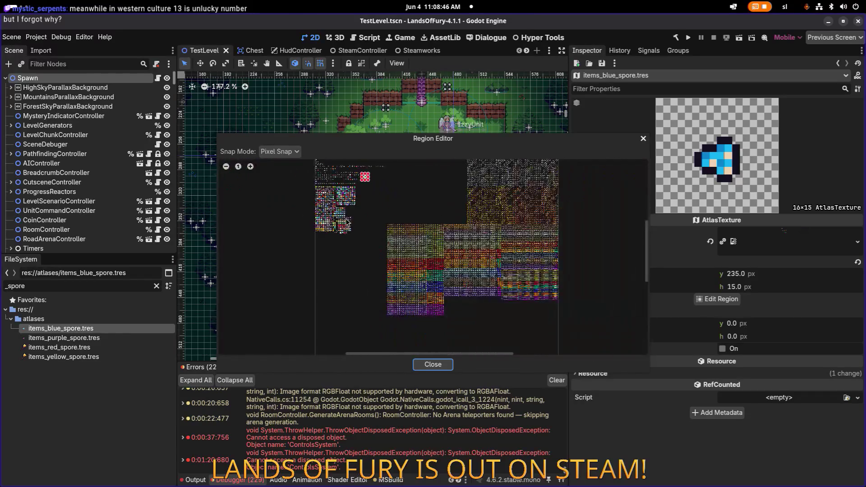
pyautogui.scroll(3, 412, 264)
pyautogui.scroll(5, 429, 255)
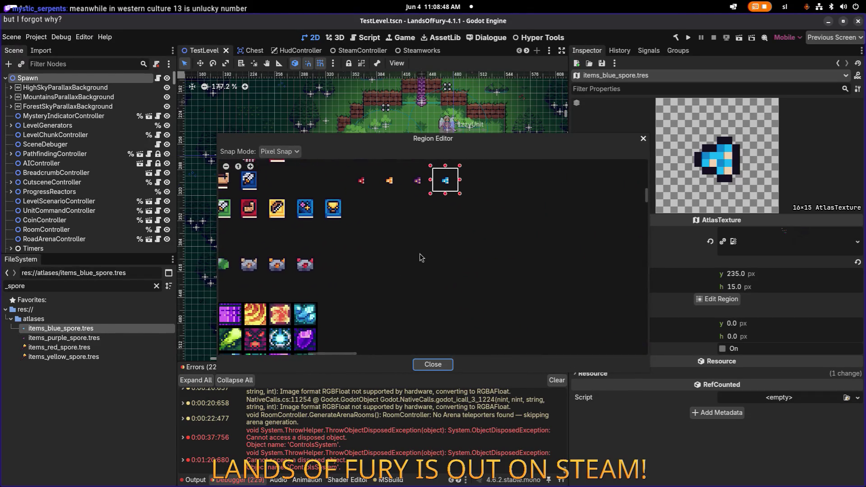
pyautogui.scroll(-2, 419, 269)
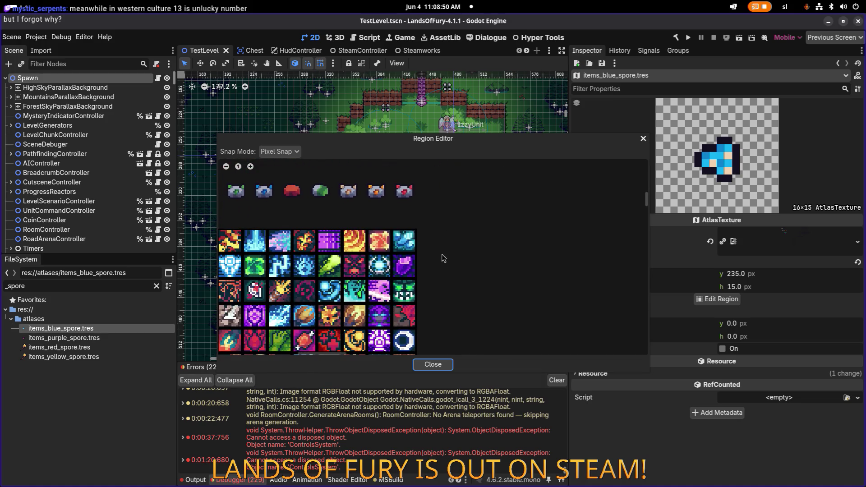
pyautogui.scroll(-4, 437, 248)
pyautogui.scroll(6, 438, 246)
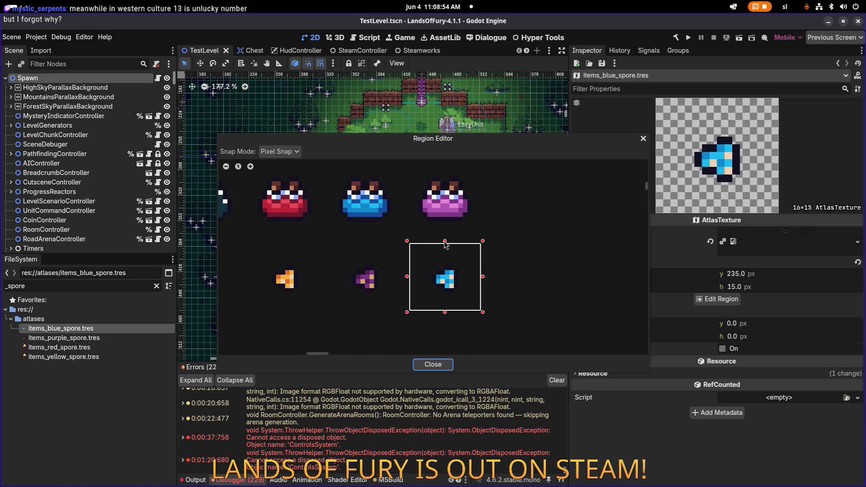
# Raise the blue region's top edge to 415, 234 at 16×16 and save.
pyautogui.moveTo(445, 245); pyautogui.dragTo(446, 240)
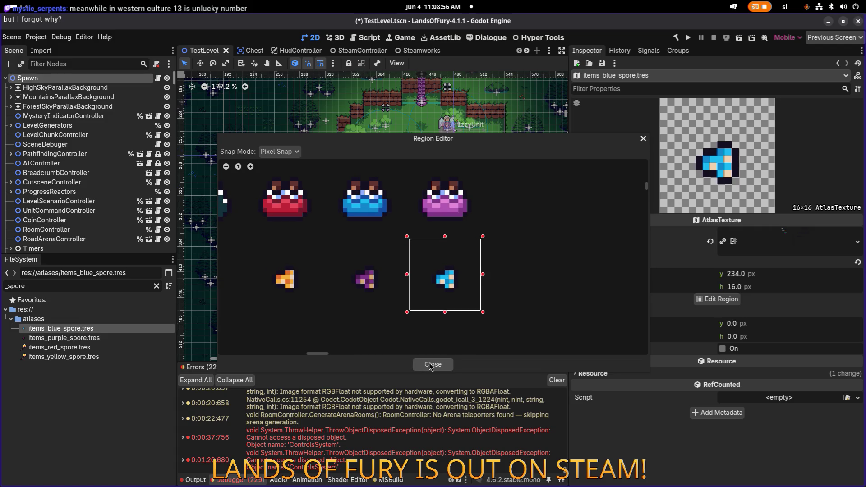
pyautogui.click(432, 365)
pyautogui.hotkey('ctrl', 's')
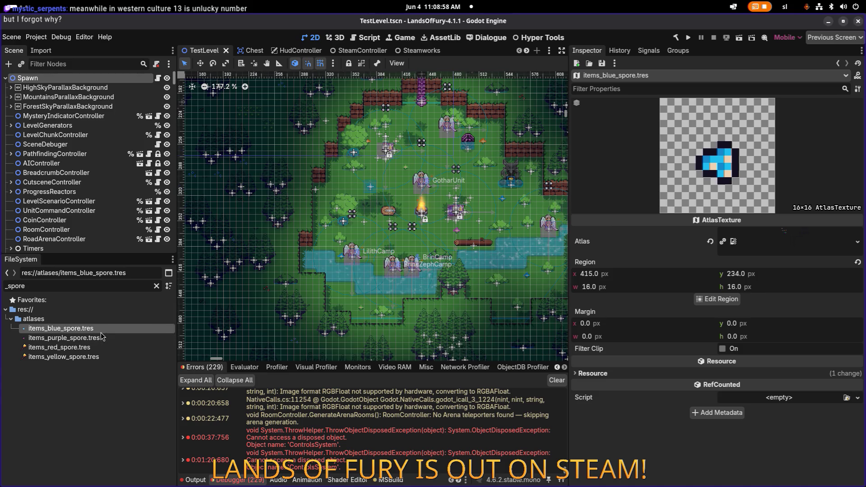
pyautogui.click(100, 338)
# Draw a region around the red spore sprite in items_red_spore.tres.
pyautogui.click(95, 347)
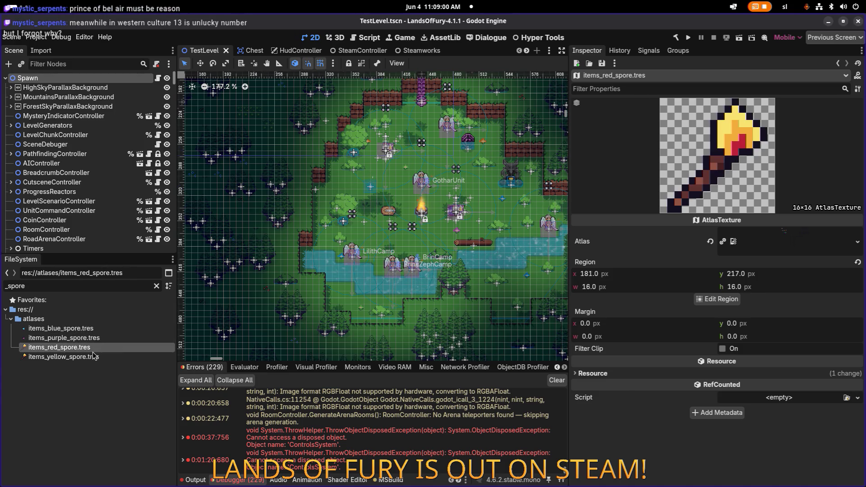
pyautogui.click(107, 340)
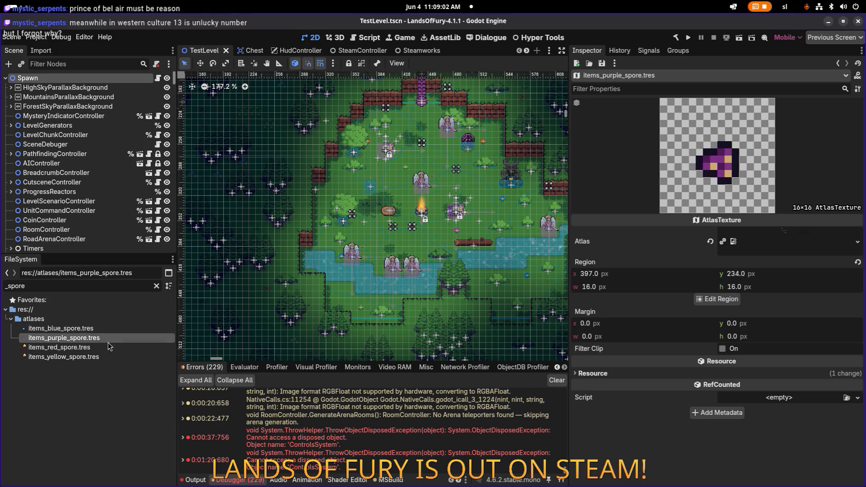
pyautogui.click(108, 346)
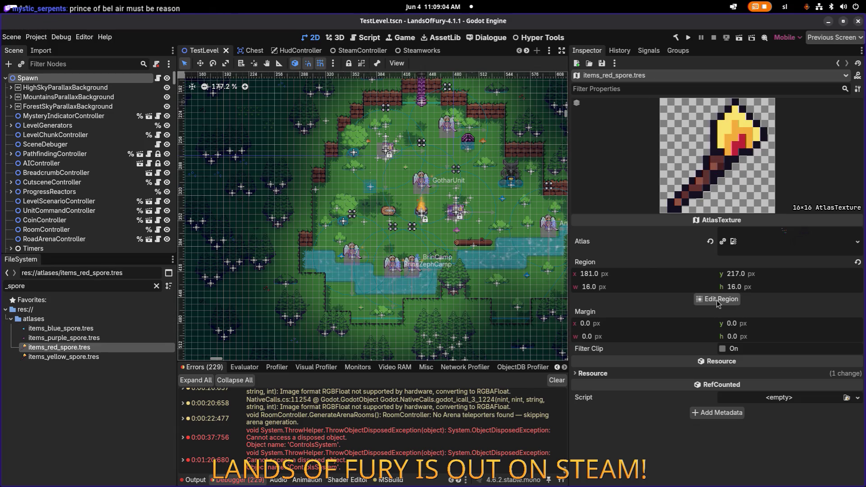
pyautogui.click(717, 301)
pyautogui.scroll(-5, 429, 283)
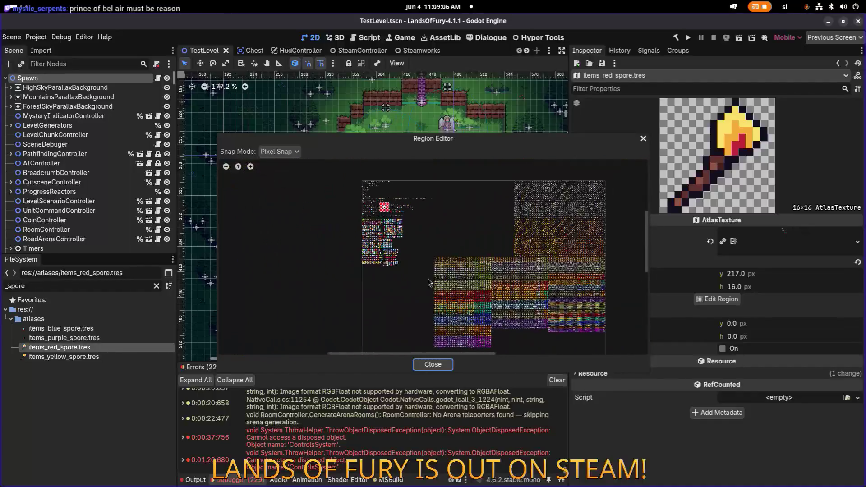
pyautogui.scroll(3, 392, 225)
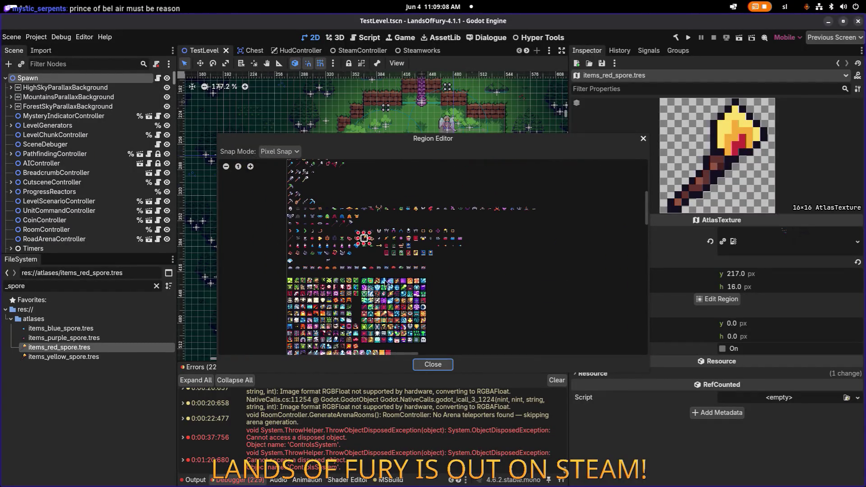
pyautogui.scroll(5, 428, 248)
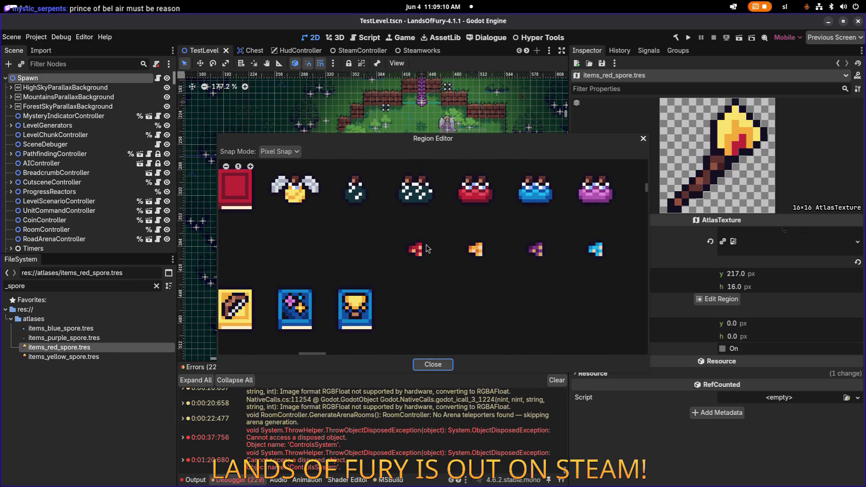
pyautogui.moveTo(392, 216); pyautogui.dragTo(444, 272)
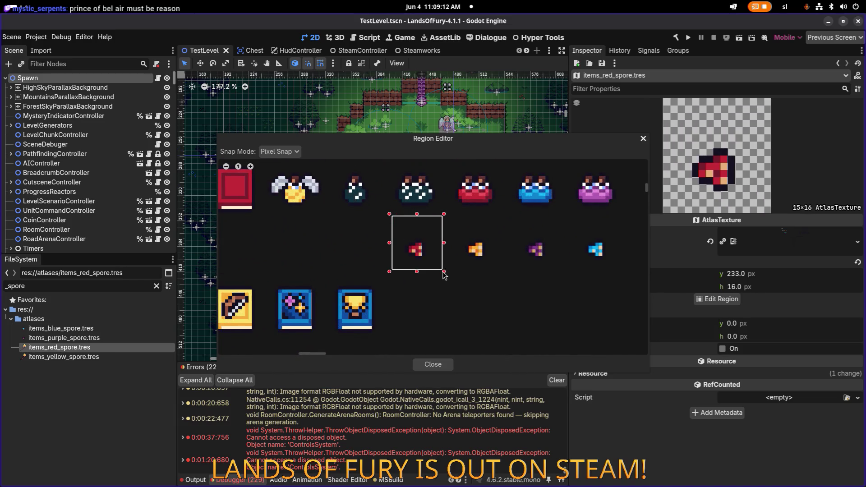
# Adjust the red spore region to 16×16 at 361, 234, save, and open items_yellow_spore.tres.
pyautogui.moveTo(495, 139); pyautogui.dragTo(392, 107)
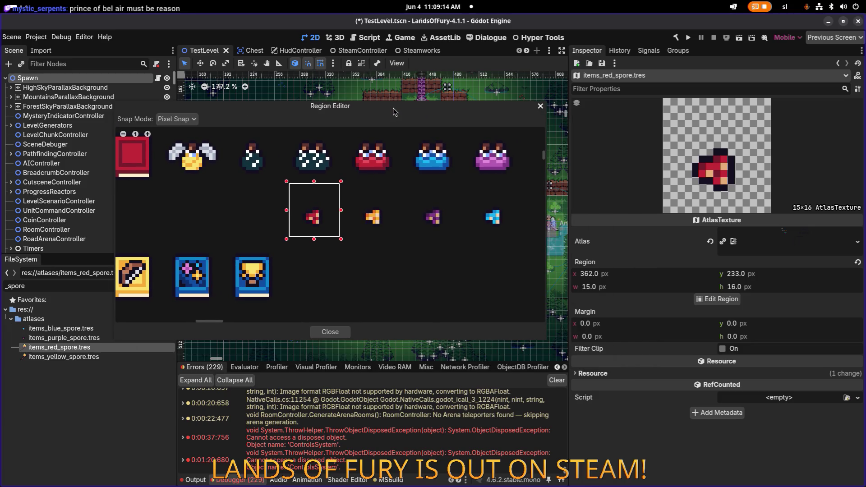
pyautogui.moveTo(287, 210); pyautogui.dragTo(314, 189)
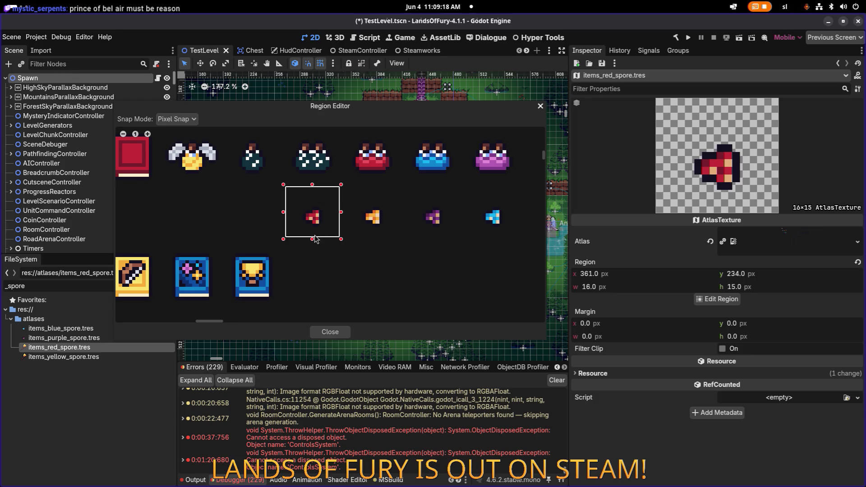
pyautogui.moveTo(313, 239); pyautogui.dragTo(313, 243)
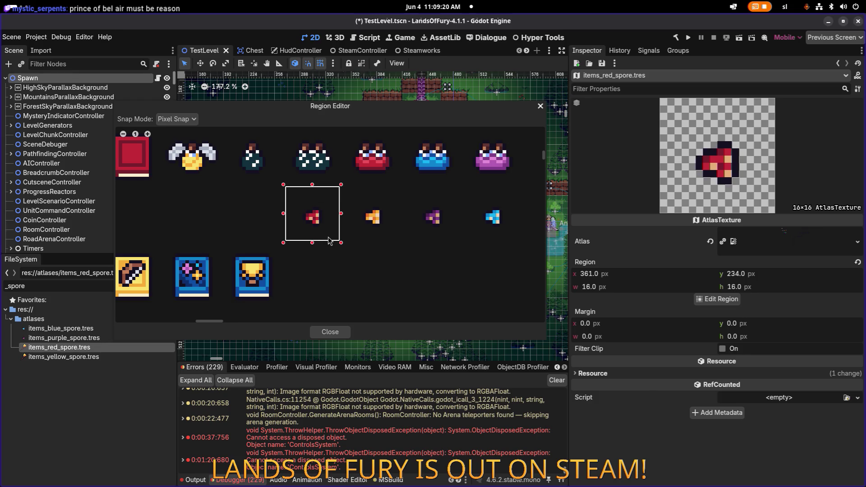
pyautogui.click(330, 332)
pyautogui.hotkey('ctrl', 's')
pyautogui.click(70, 342)
pyautogui.click(68, 347)
pyautogui.click(68, 357)
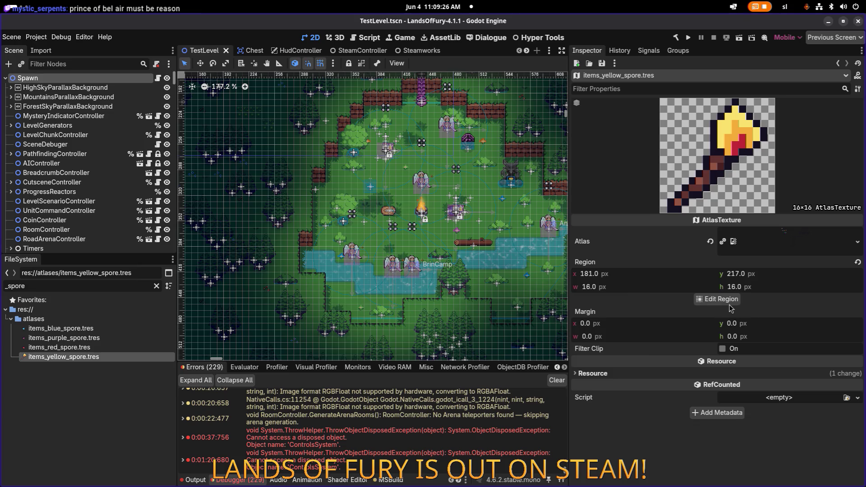
# Zoom in and draw a region around the orange spore sprite for items_yellow_spore.tres.
pyautogui.click(717, 299)
pyautogui.scroll(-5, 474, 280)
pyautogui.scroll(5, 472, 279)
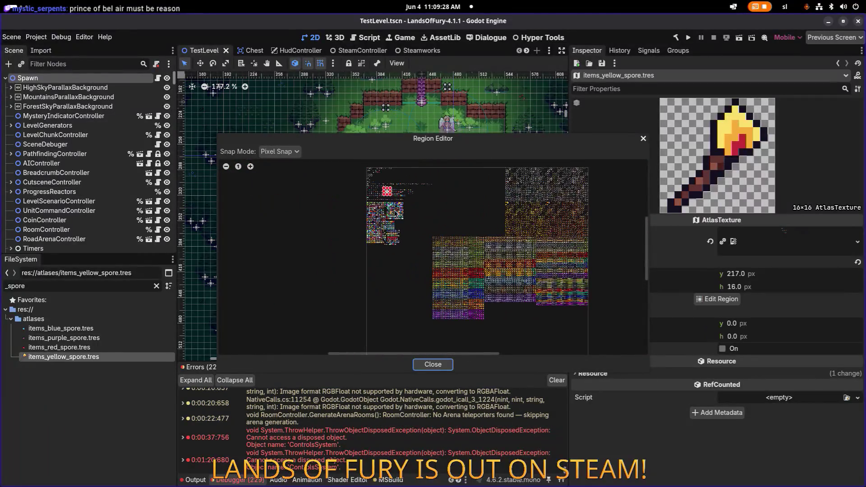
pyautogui.scroll(2, 405, 274)
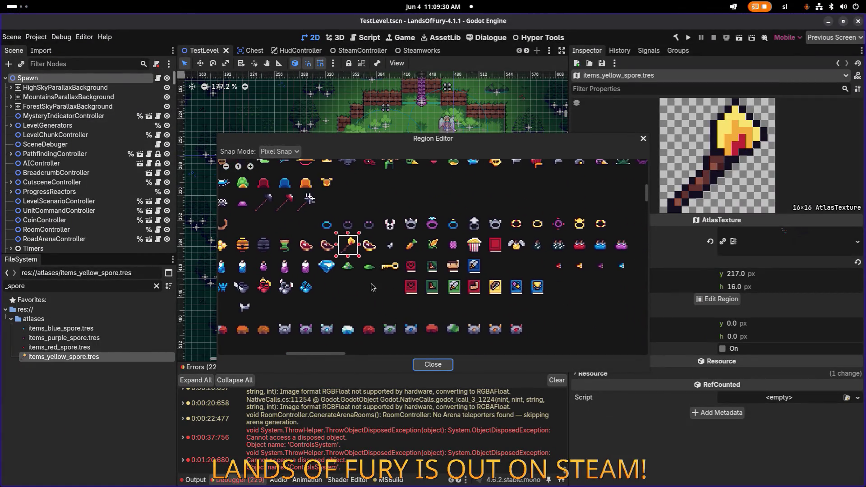
pyautogui.scroll(1, 469, 267)
pyautogui.scroll(2, 469, 267)
pyautogui.moveTo(410, 198); pyautogui.dragTo(503, 292)
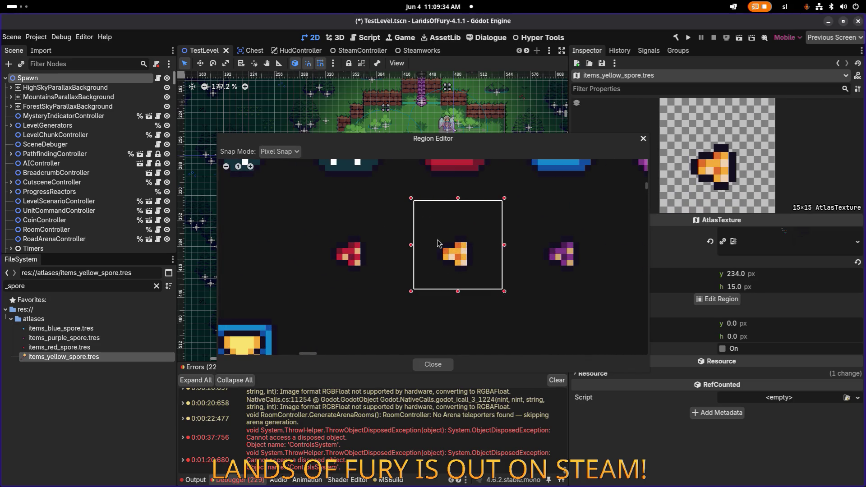
# Grow the yellow spore region to 16×16 at 379, 234 and save the scene.
pyautogui.moveTo(489, 135); pyautogui.dragTo(410, 98)
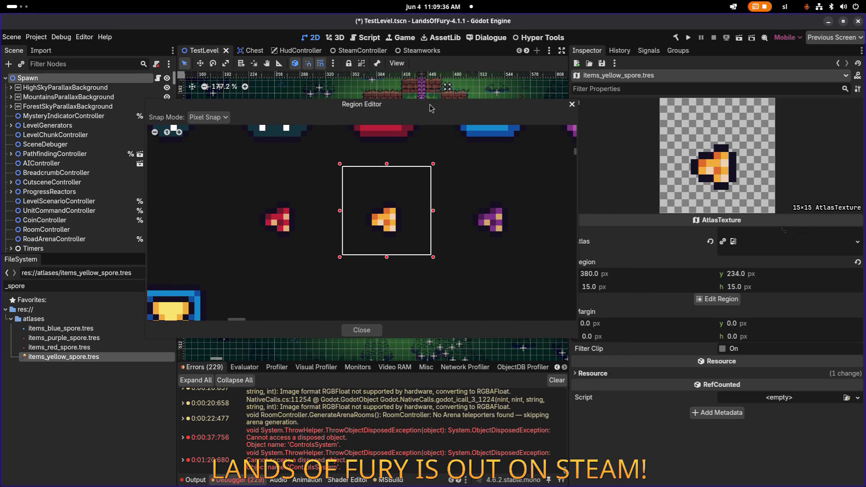
pyautogui.moveTo(342, 259); pyautogui.dragTo(338, 260)
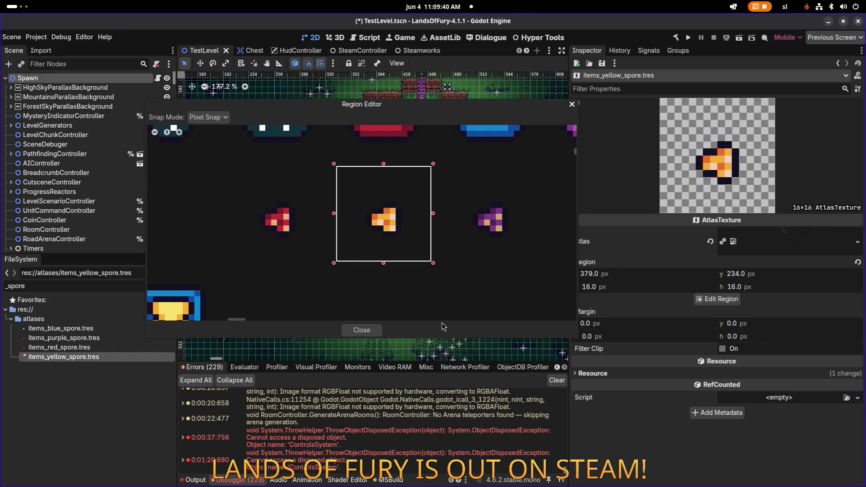
pyautogui.click(375, 332)
pyautogui.hotkey('ctrl', 's')
pyautogui.click(120, 349)
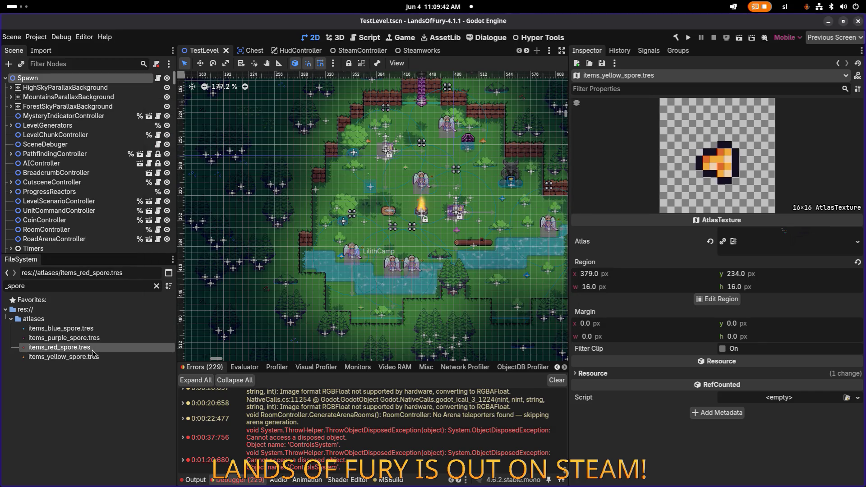
pyautogui.click(94, 357)
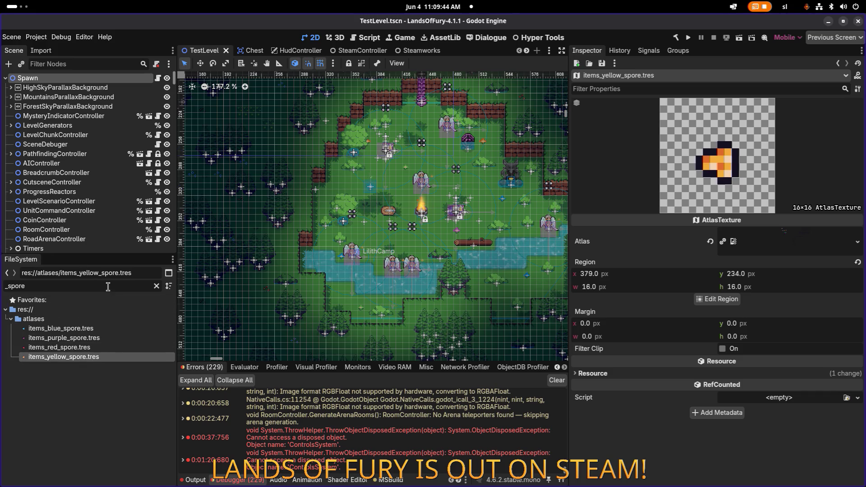
# Recheck the red and yellow spore textures, then bring up the application switcher.
pyautogui.click(108, 347)
pyautogui.click(106, 357)
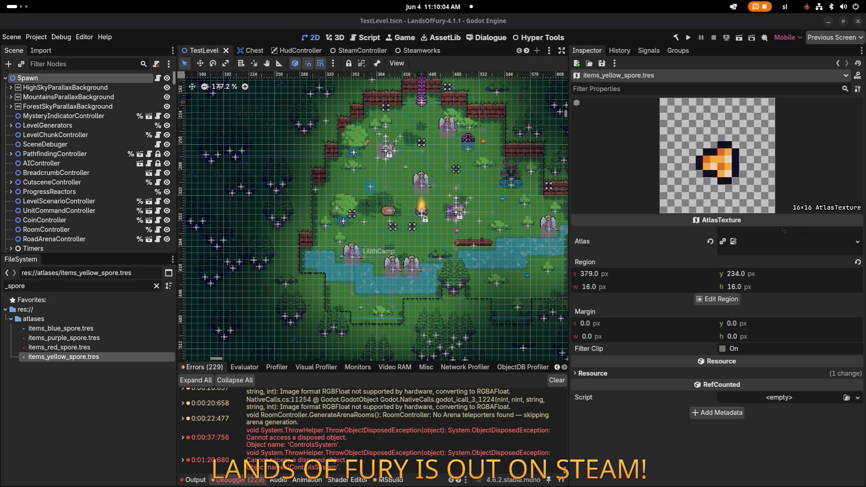
pyautogui.hotkey('alt', 'Tab')
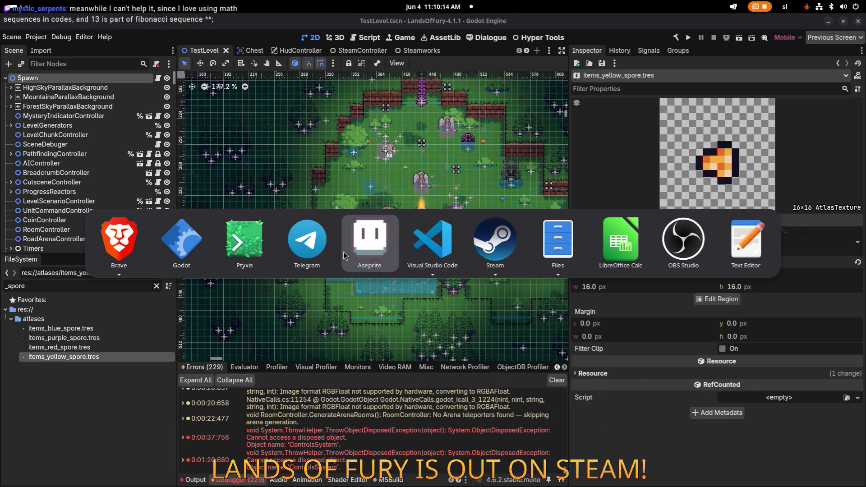
# Switch to Aseprite and marquee-select the small flask's grid cell on Items.png.
pyautogui.click(382, 248)
pyautogui.scroll(3, 487, 193)
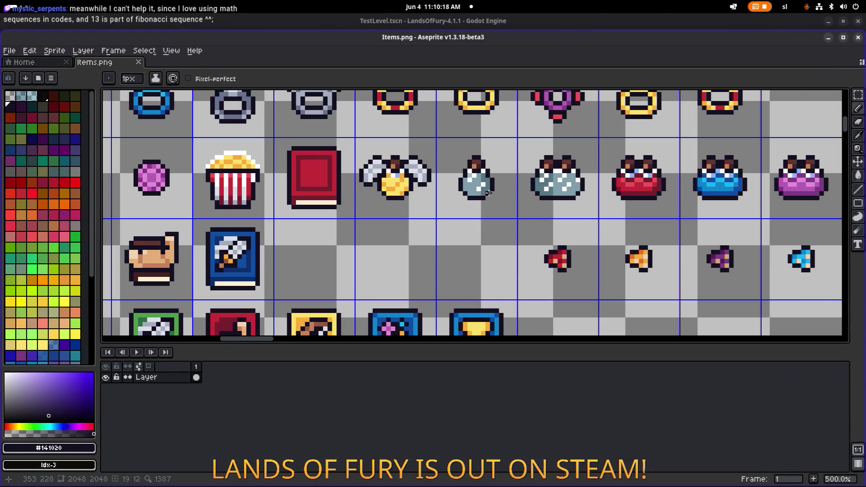
pyautogui.press('m')
pyautogui.moveTo(493, 203); pyautogui.dragTo(498, 212)
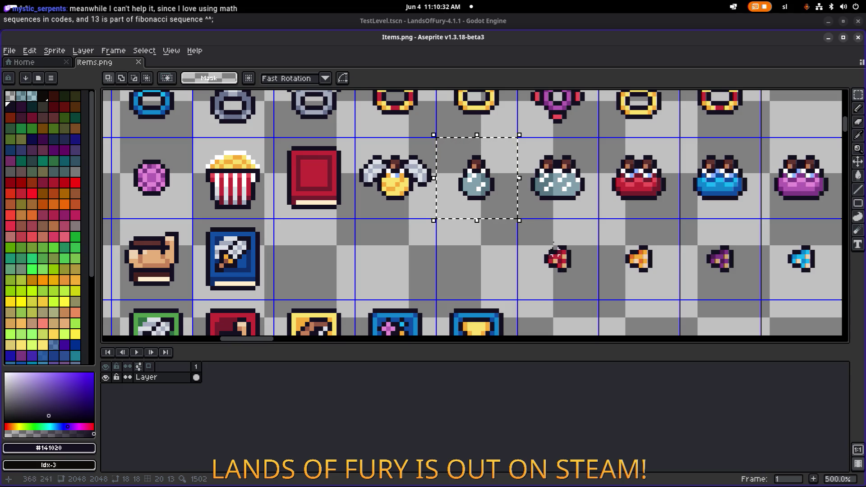
pyautogui.scroll(-2, 482, 197)
pyautogui.hscroll(-5, 473, 194)
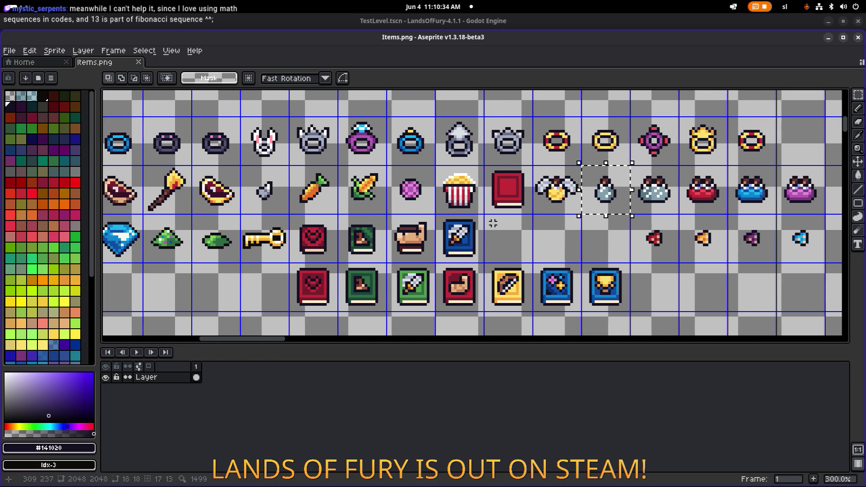
pyautogui.hscroll(-10, 471, 193)
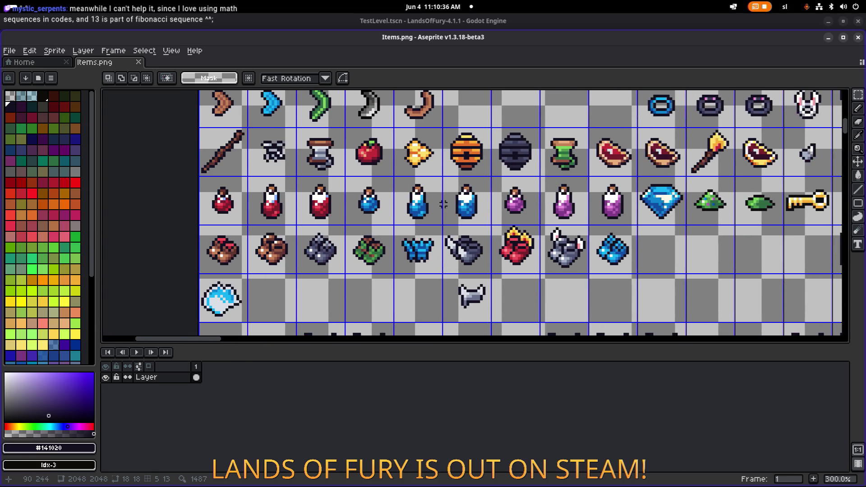
pyautogui.hscroll(15, 460, 223)
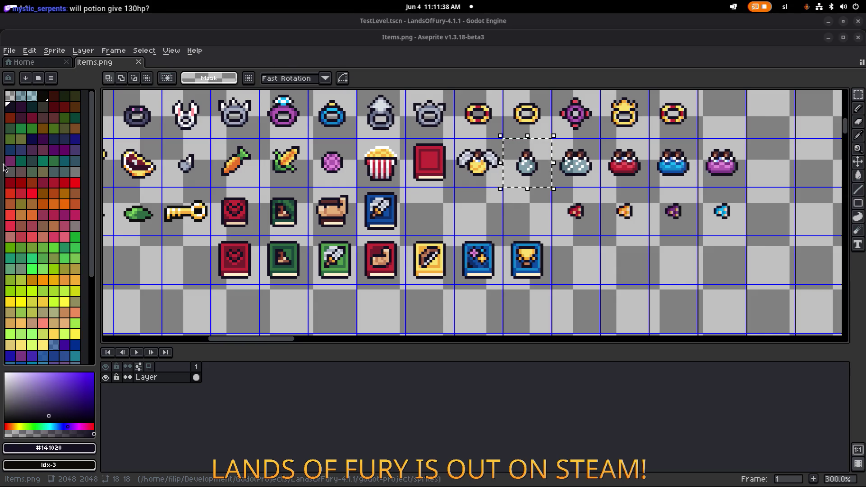
# Pan across the Items.png sheet to the flask sprites, then return to Godot Engine.
pyautogui.moveTo(245, 194); pyautogui.dragTo(273, 196)
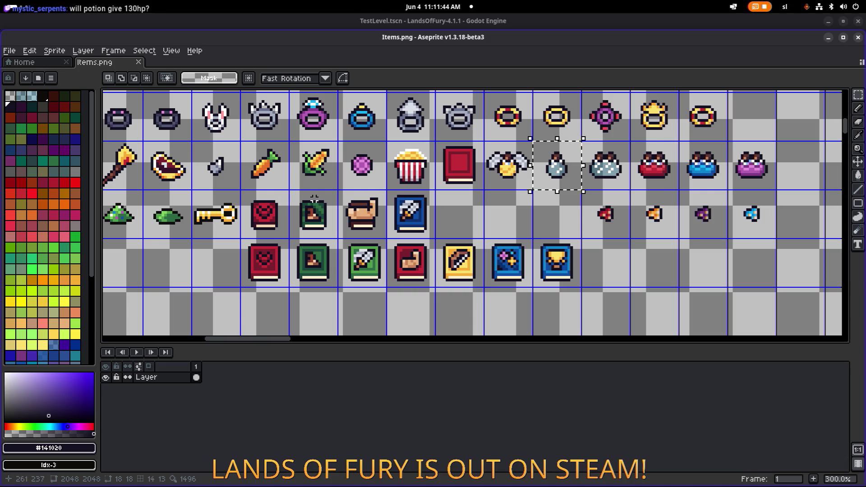
pyautogui.hscroll(-10, 344, 204)
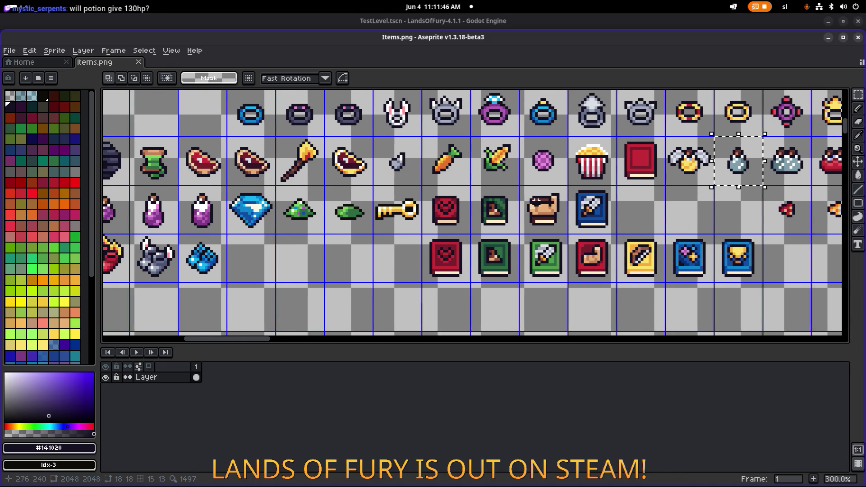
pyautogui.scroll(-2, 523, 198)
pyautogui.hscroll(3, 463, 196)
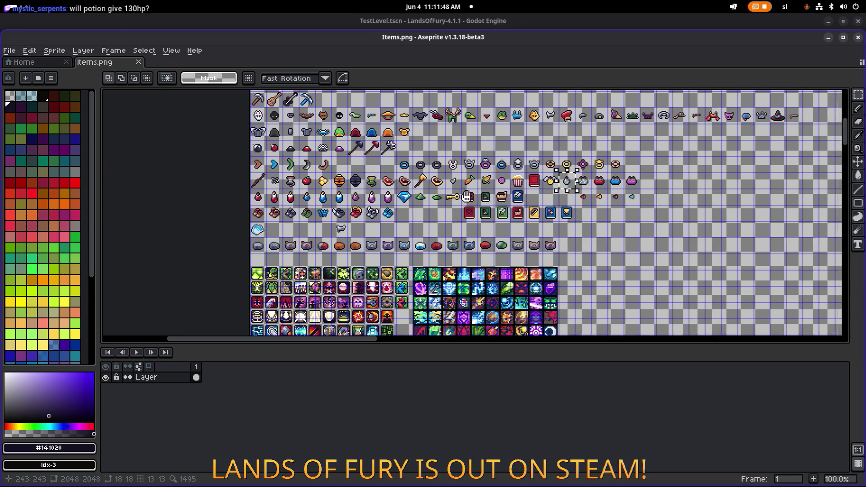
pyautogui.scroll(1, 334, 196)
pyautogui.scroll(1, 335, 197)
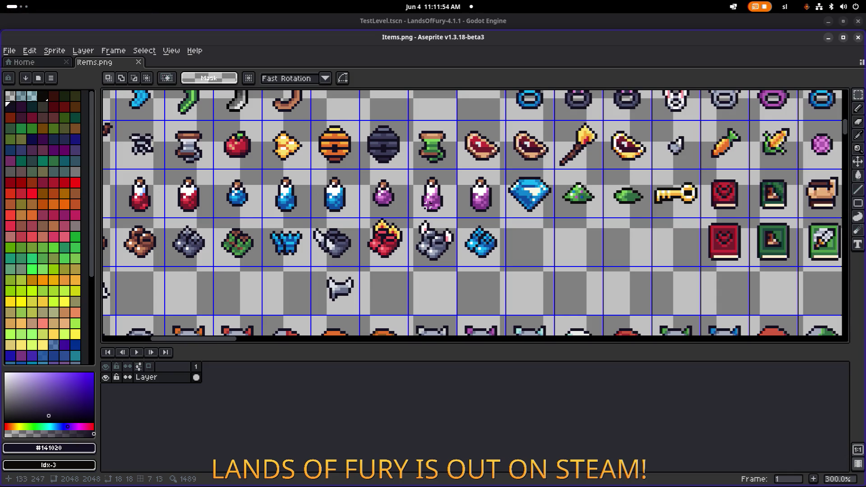
pyautogui.moveTo(433, 203)
pyautogui.mouseDown()
pyautogui.moveTo(370, 185)
pyautogui.moveTo(229, 193)
pyautogui.moveTo(331, 223)
pyautogui.mouseUp()
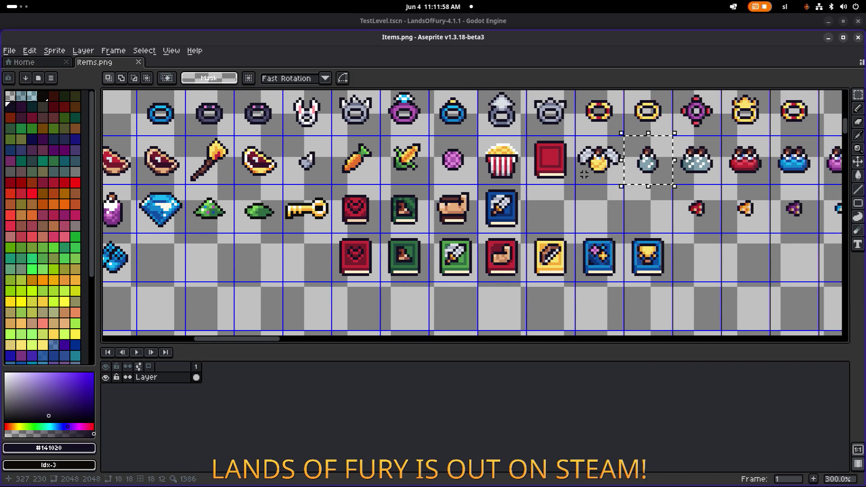
pyautogui.moveTo(602, 168); pyautogui.dragTo(495, 171)
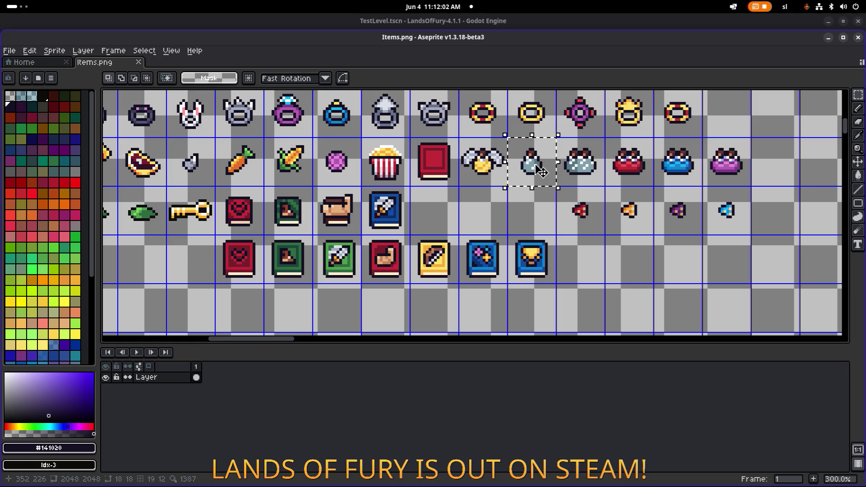
pyautogui.hotkey('alt', 'Tab')
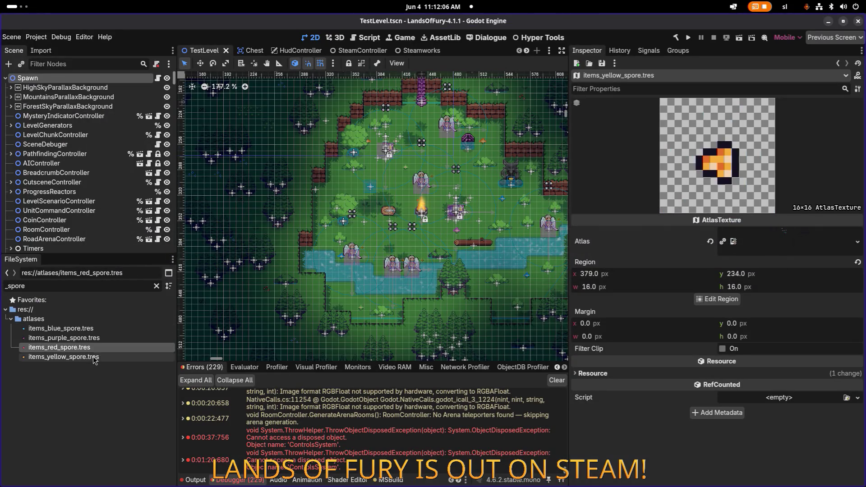
# Duplicate items_yellow_spore.tres as items_flas_of_water.tres.
pyautogui.hotkey('ctrl', 'd')
pyautogui.press('Left')
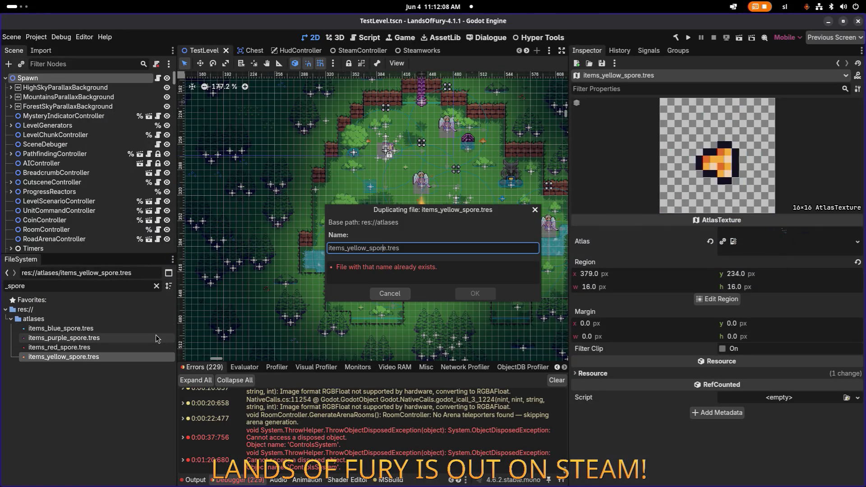
pyautogui.press('Right')
pyautogui.press('Right')
pyautogui.press('Right')
pyautogui.hotkey('ctrl', 'shift', 'Right')
pyautogui.write('flas')
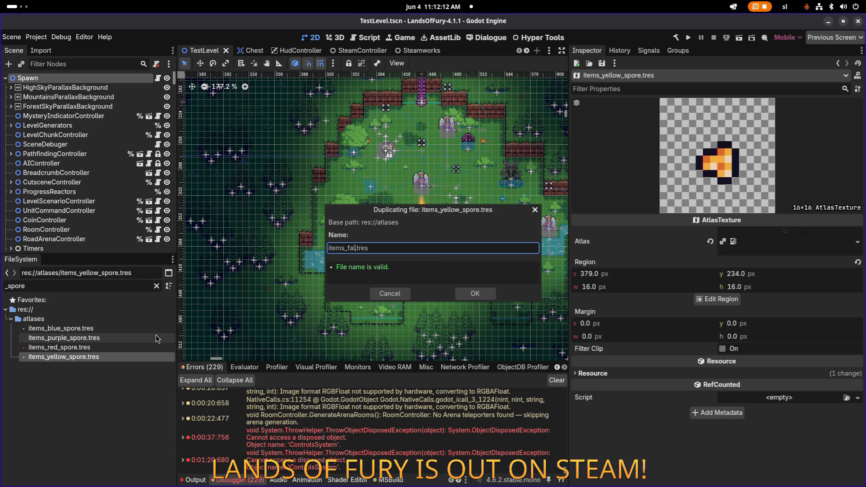
pyautogui.write('_of_wa')
pyautogui.write('ter')
pyautogui.press('Return')
# Filter the FileSystem by 'water' to list the new copy.
pyautogui.doubleClick(124, 289)
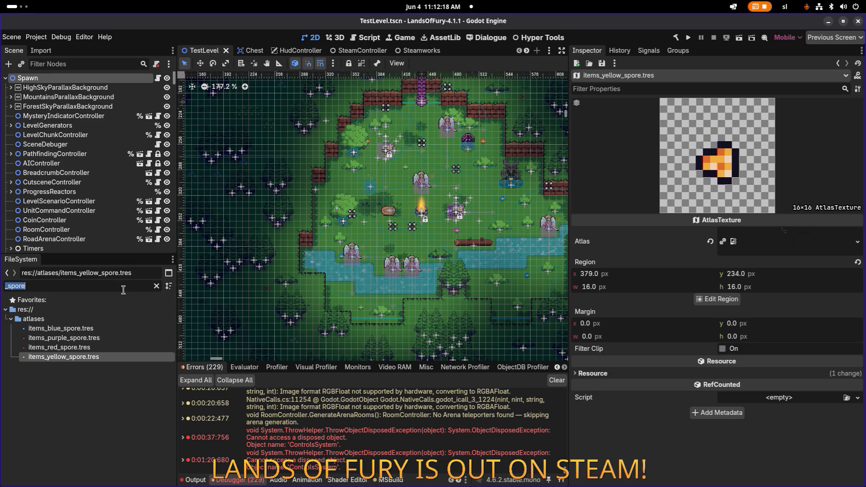
pyautogui.write('water')
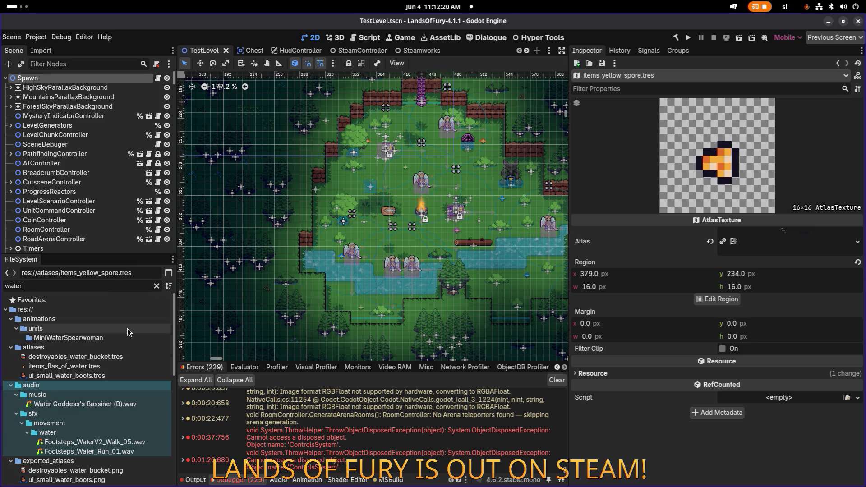
pyautogui.hotkey('ctrl', 'a')
pyautogui.write('flas_')
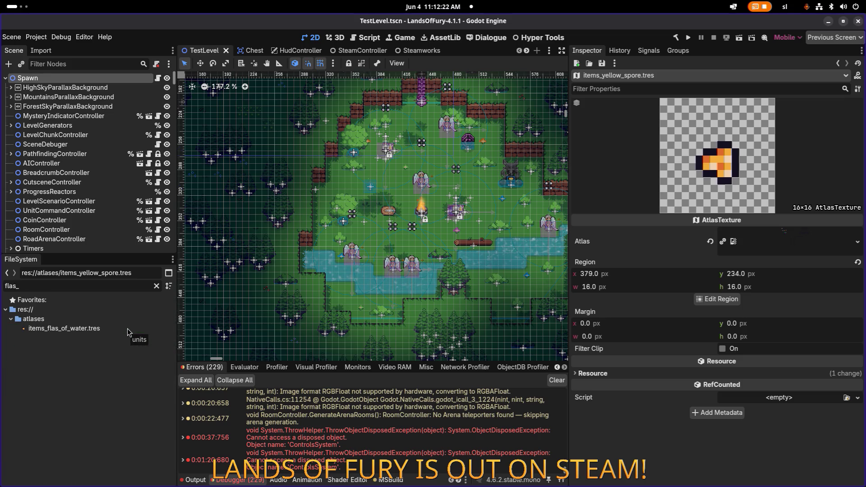
pyautogui.press('BackSpace')
pyautogui.write('k')
pyautogui.press('BackSpace')
pyautogui.press('BackSpace')
pyautogui.press('BackSpace')
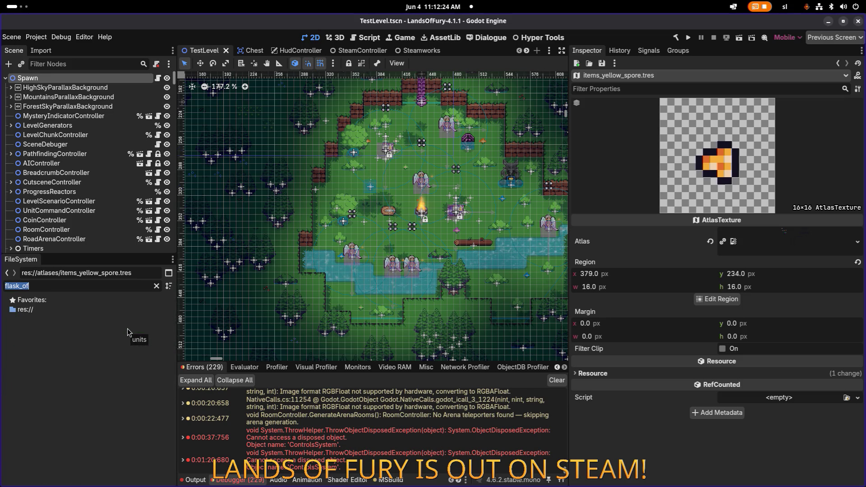
pyautogui.write('sk')
pyautogui.press('BackSpace')
pyautogui.press('BackSpace')
pyautogui.press('BackSpace')
pyautogui.write('water')
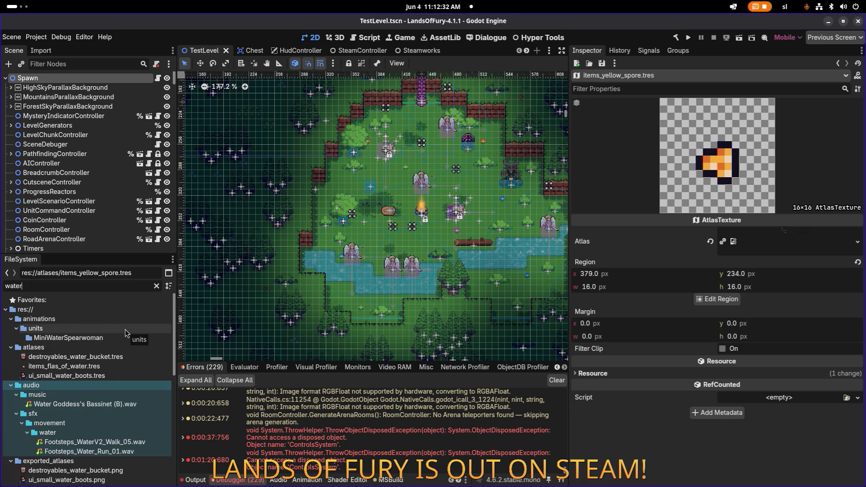
# Rename the copy to items_flask_of_water.tres.
pyautogui.click(103, 366)
pyautogui.press('F2')
pyautogui.press('Escape')
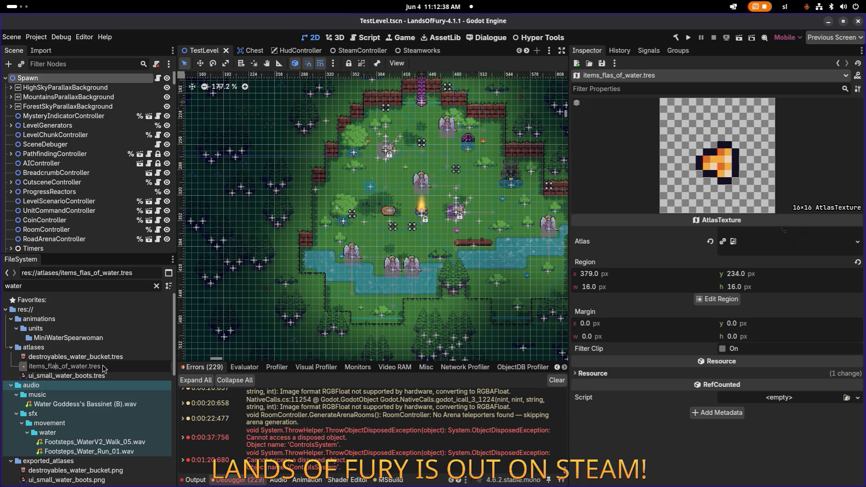
pyautogui.write('k')
pyautogui.press('Return')
# Compare the water bucket texture, then show items_flask_of_water.tres in the Inspector.
pyautogui.click(99, 359)
pyautogui.click(99, 366)
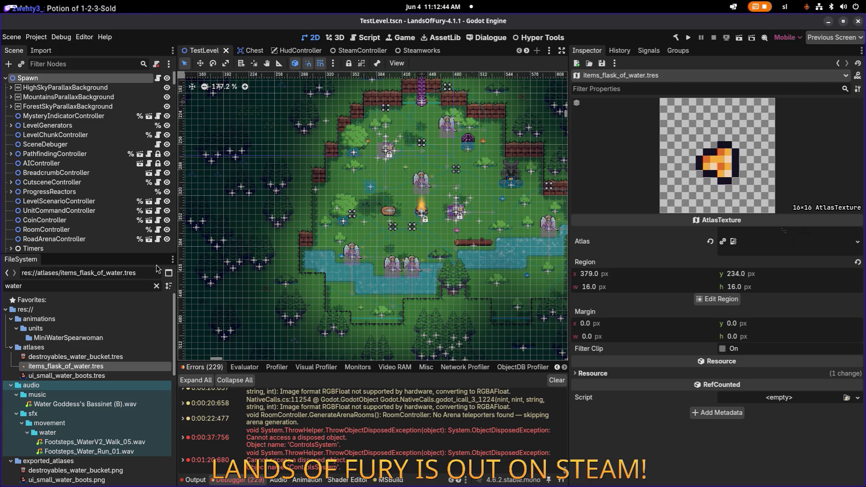
pyautogui.click(109, 356)
pyautogui.click(108, 367)
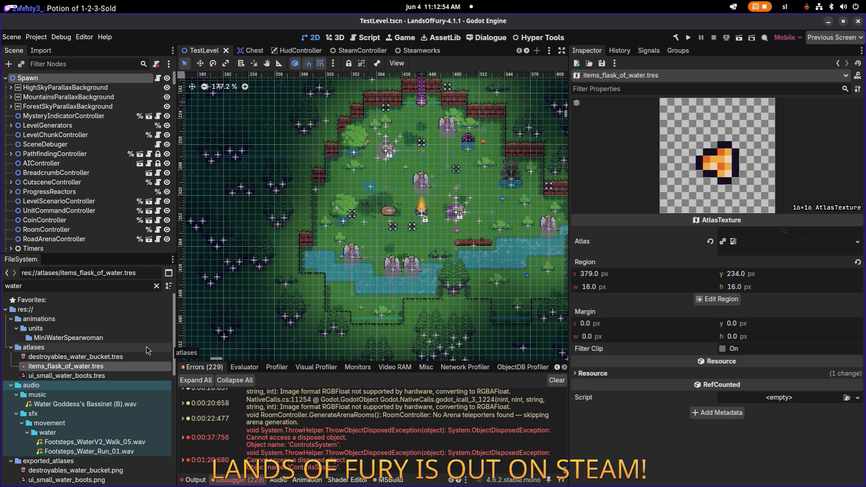
# Frame the flask sprite at region 343, 216, 16×16 px and save the scene.
pyautogui.click(718, 299)
pyautogui.scroll(-3, 423, 270)
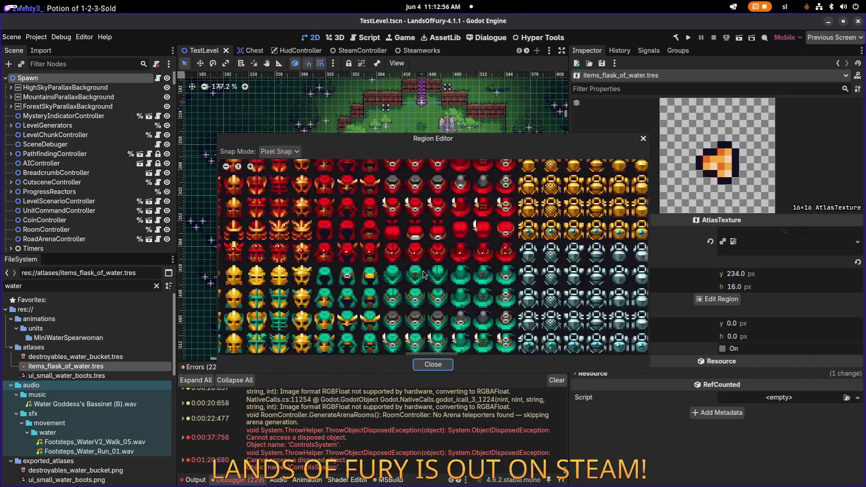
pyautogui.scroll(-2, 412, 277)
pyautogui.scroll(2, 353, 222)
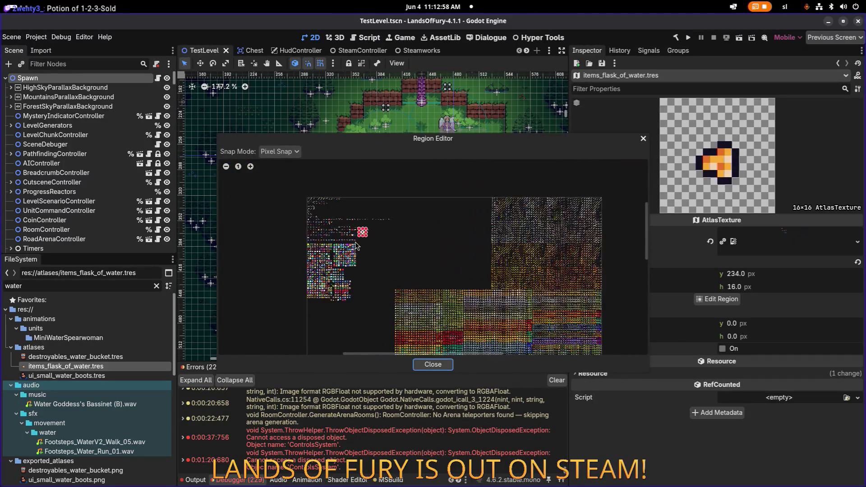
pyautogui.scroll(4, 353, 214)
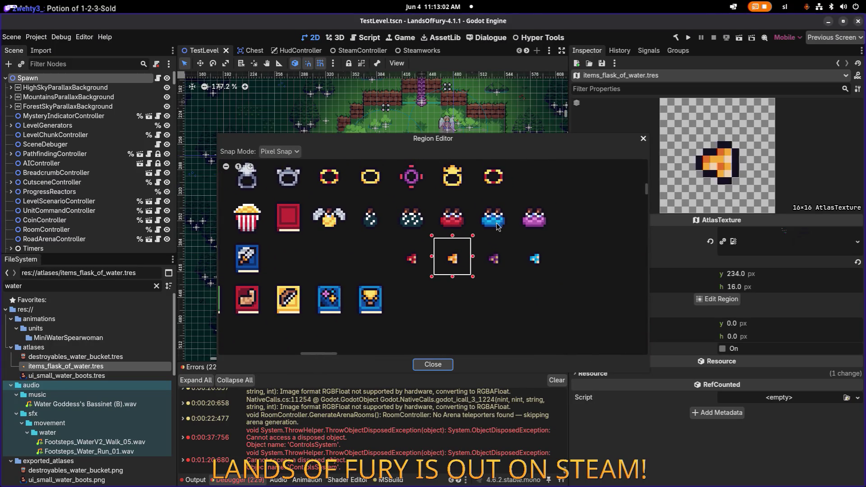
pyautogui.scroll(4, 356, 216)
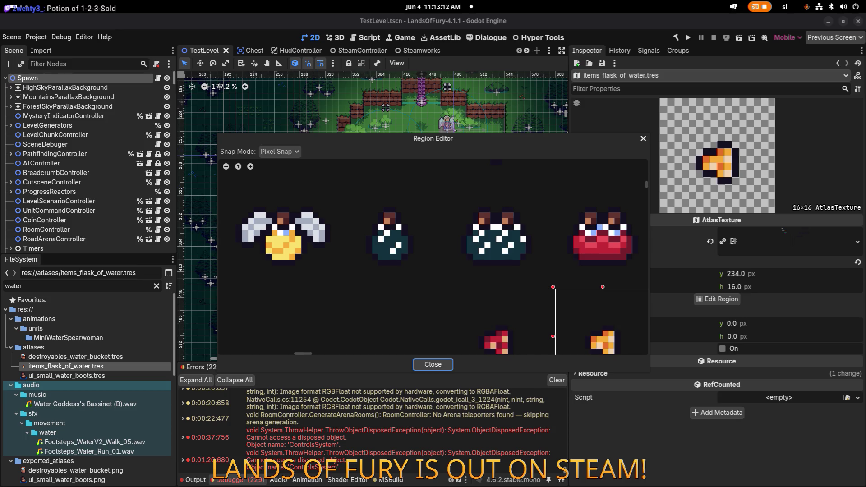
pyautogui.moveTo(341, 187)
pyautogui.mouseDown()
pyautogui.moveTo(439, 256)
pyautogui.moveTo(440, 280)
pyautogui.mouseUp()
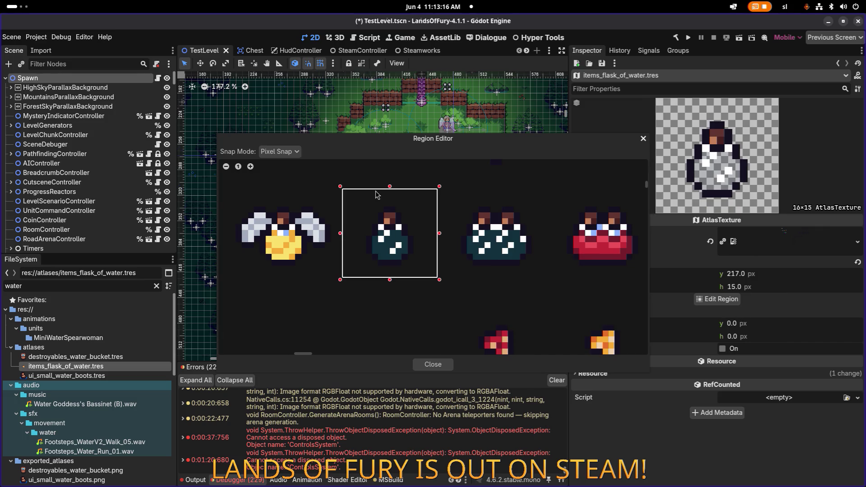
pyautogui.moveTo(391, 189); pyautogui.dragTo(391, 184)
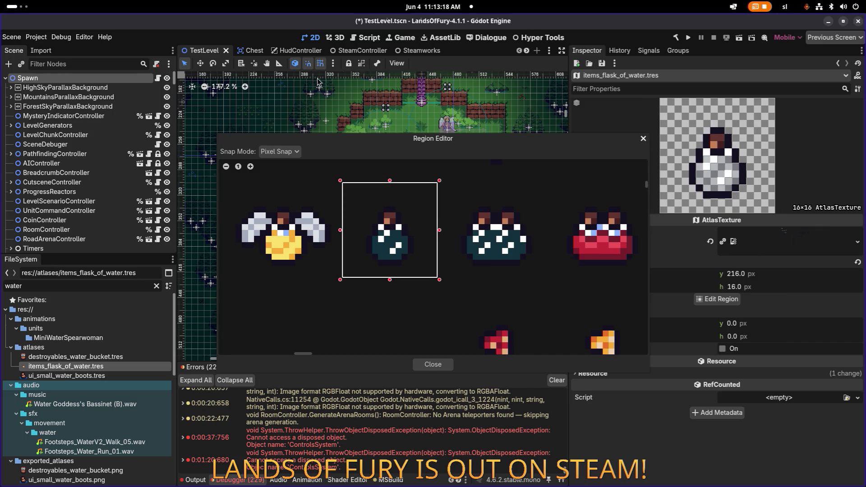
pyautogui.moveTo(462, 142); pyautogui.dragTo(304, 80)
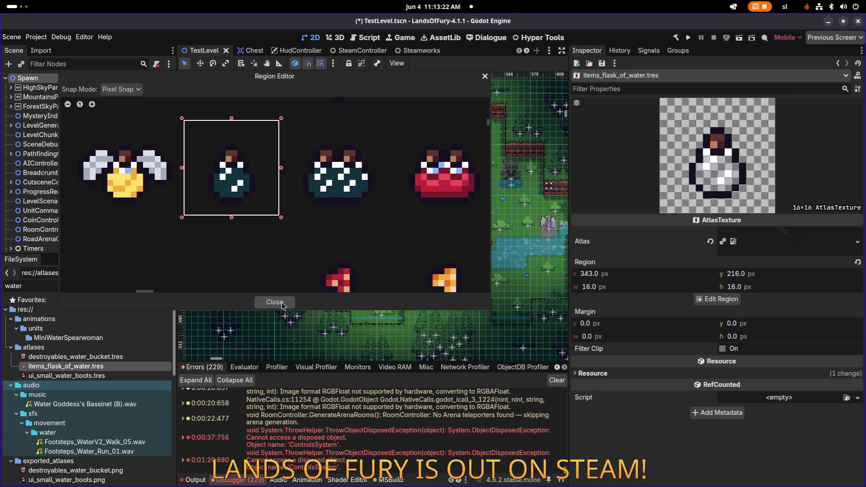
pyautogui.click(283, 303)
pyautogui.hotkey('ctrl', 's')
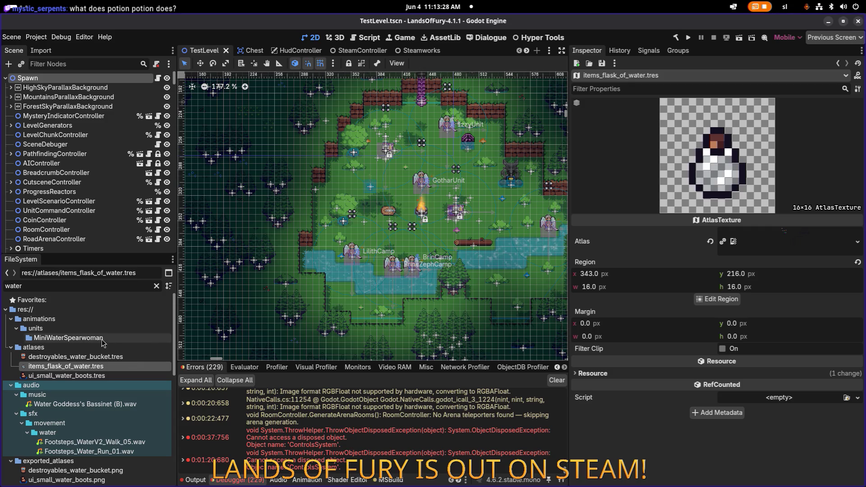
# Select the water bucket texture, then items_flask_of_water.tres again in the atlases folder.
pyautogui.moveTo(92, 367)
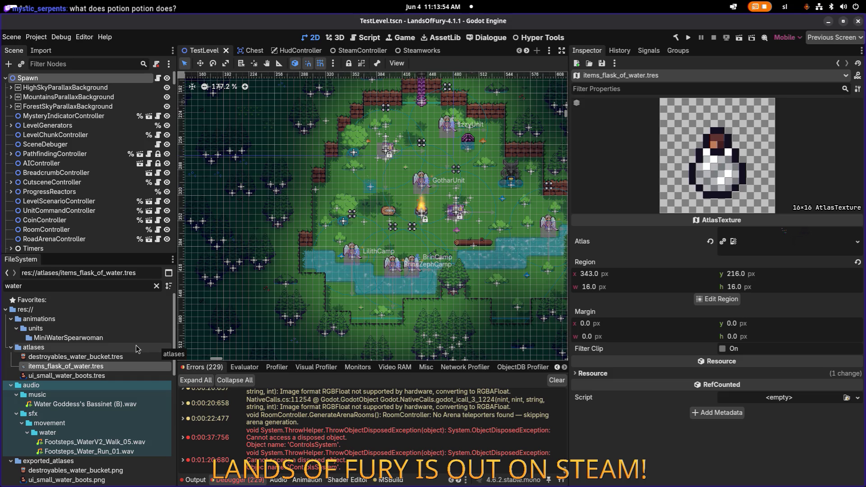
pyautogui.click(94, 360)
pyautogui.click(95, 366)
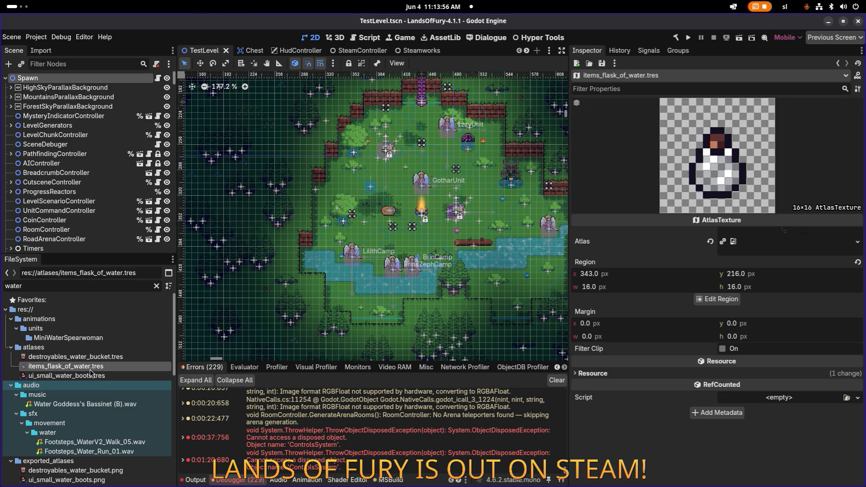
pyautogui.moveTo(143, 358)
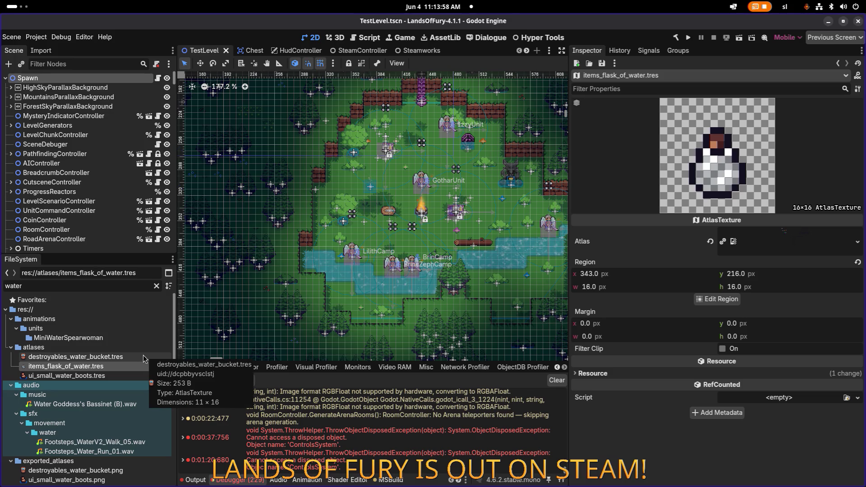
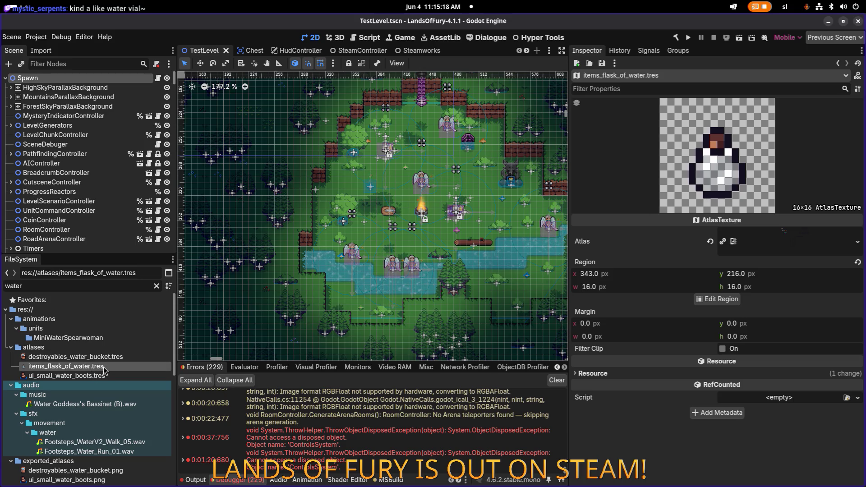
# Rename items_flask_of_water.tres to items_potion.tres.
pyautogui.press('F2')
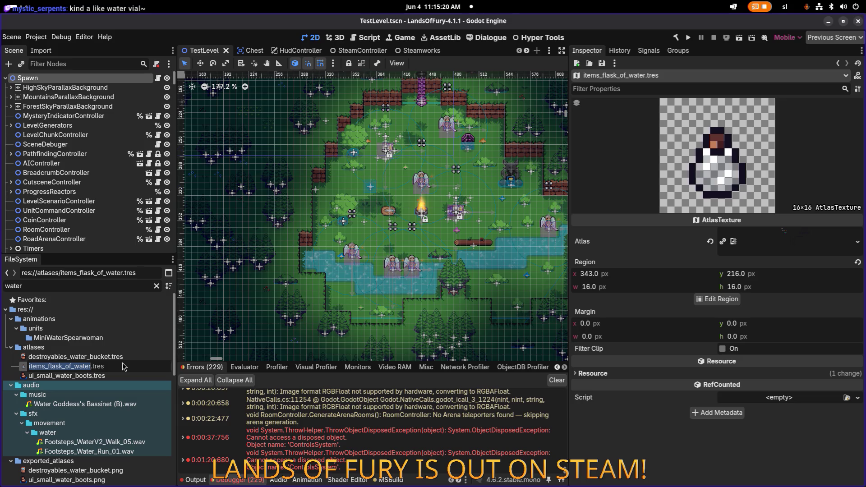
pyautogui.press('Left')
pyautogui.press('Right')
pyautogui.press('Right')
pyautogui.press('Right')
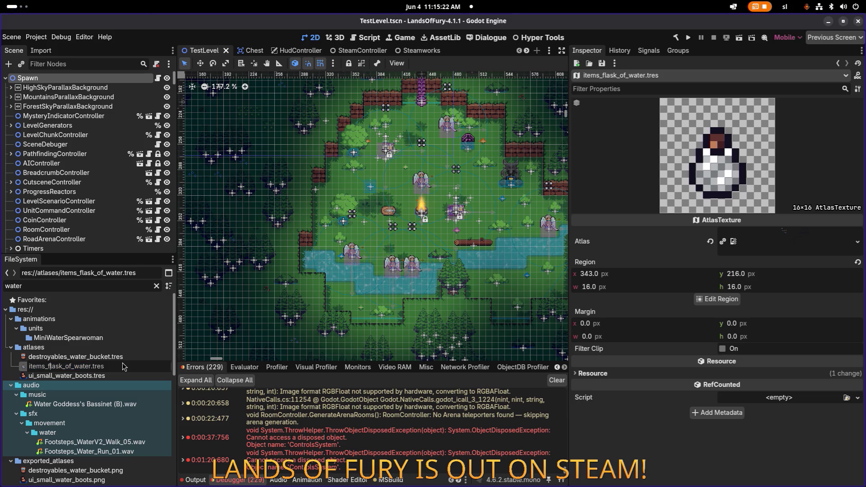
pyautogui.hotkey('ctrl', 'shift', 'Right')
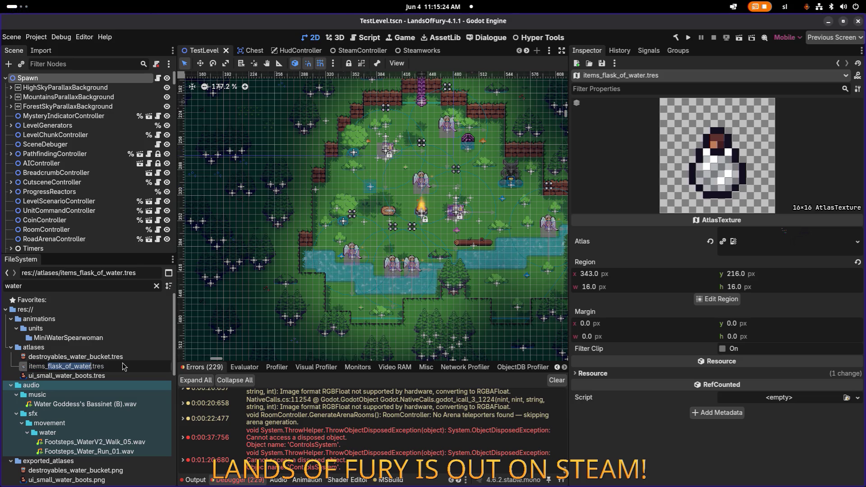
pyautogui.write('potion')
pyautogui.press('Return')
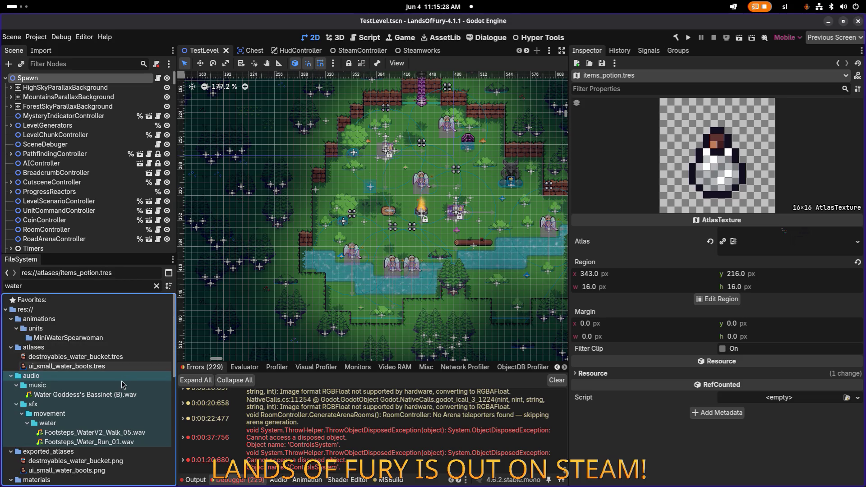
# Filter the project files for 'vitalpo' and select SmallVitalPotion.tres.
pyautogui.scroll(-2, 122, 385)
pyautogui.doubleClick(127, 284)
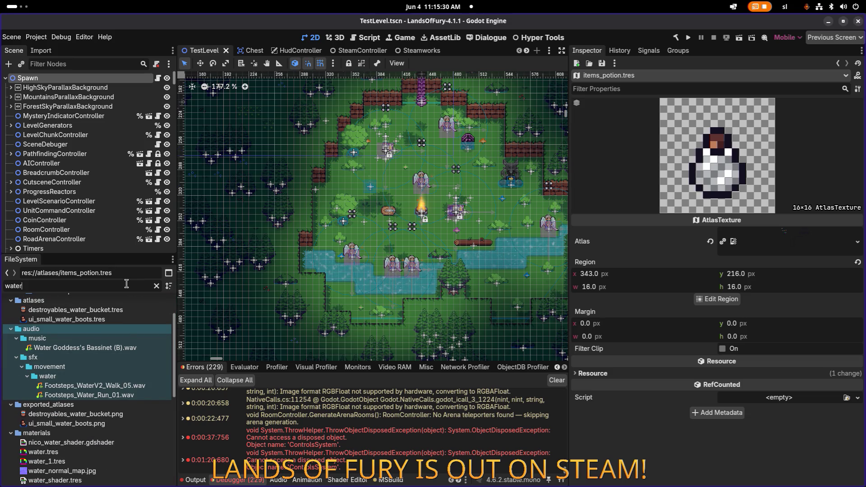
pyautogui.write('smallhea')
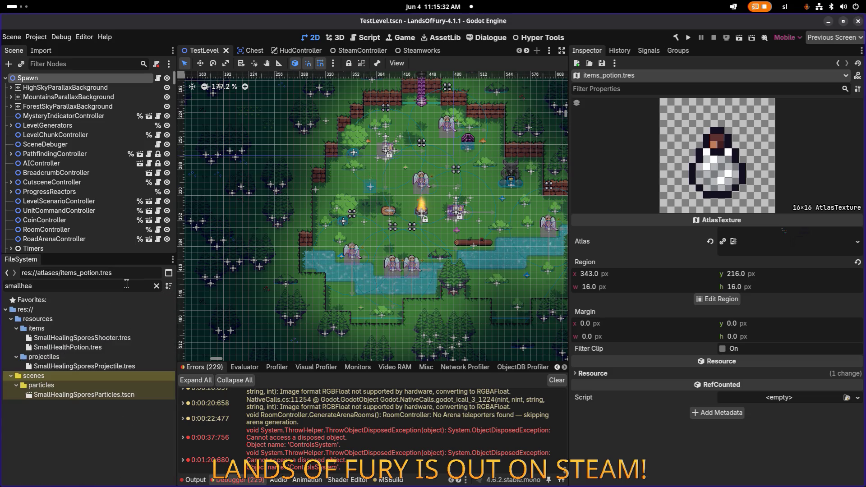
pyautogui.hotkey('ctrl', 'a')
pyautogui.press('BackSpace')
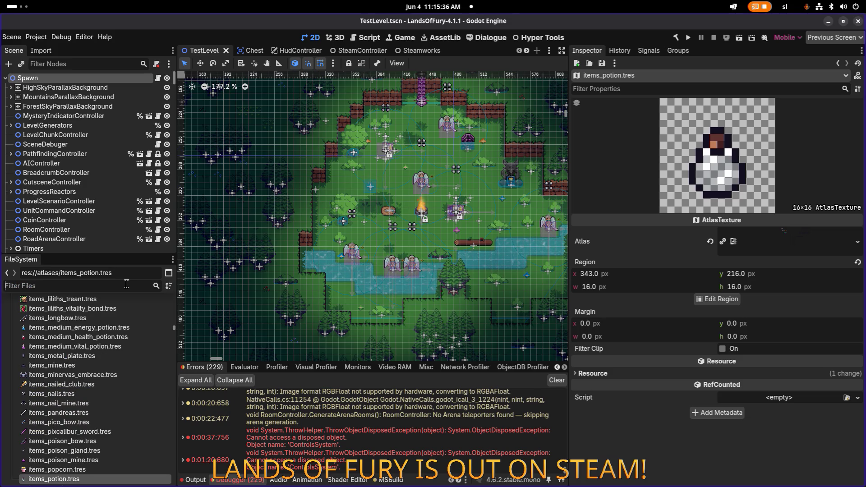
pyautogui.write('vitalpo')
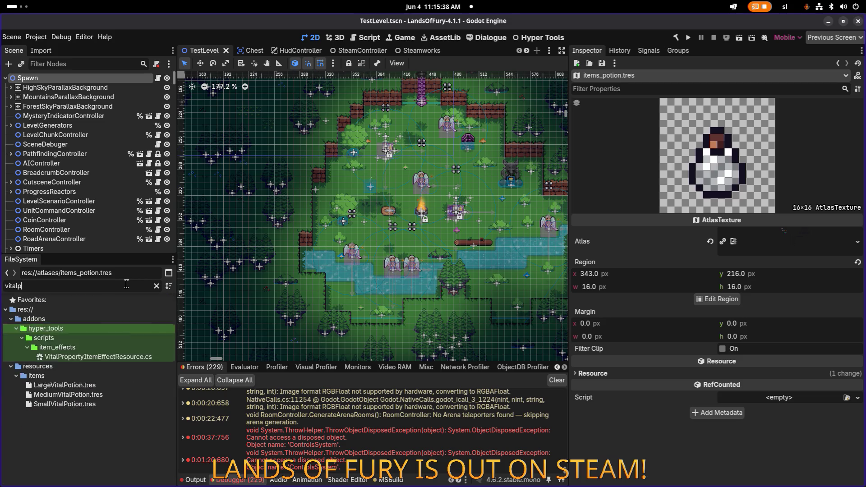
pyautogui.click(133, 356)
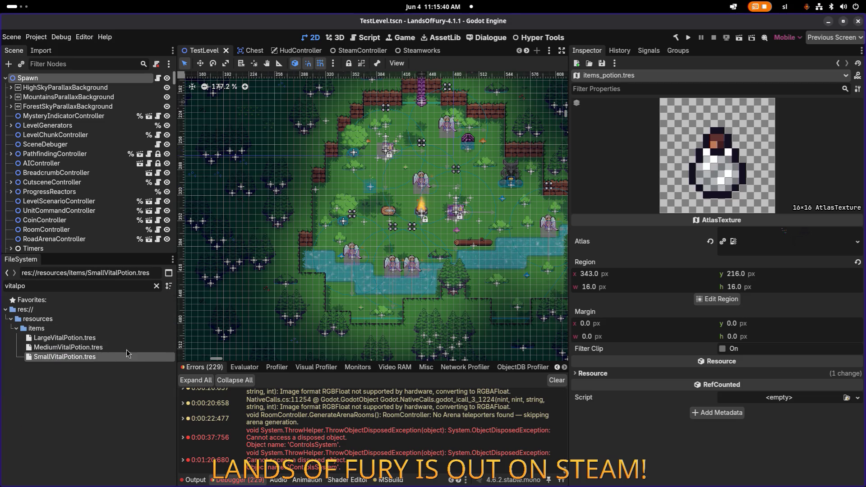
# Duplicate SmallVitalPotion.tres as SmallPotion.tres.
pyautogui.hotkey('ctrl', 'd')
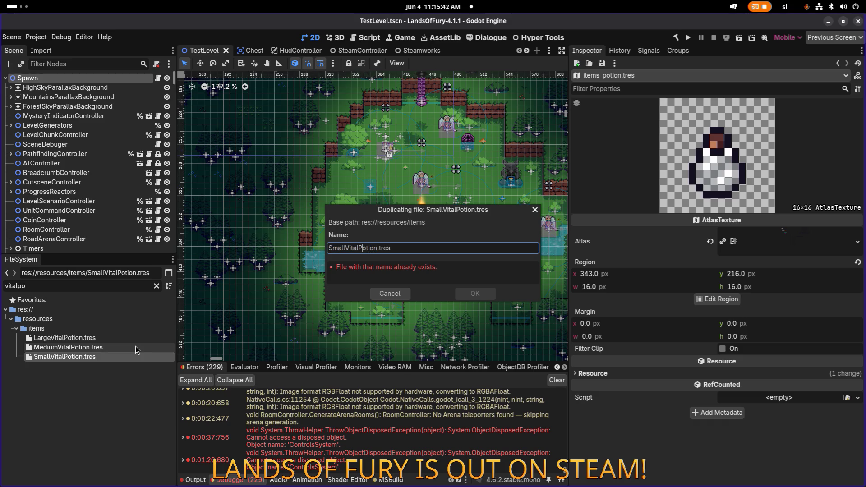
pyautogui.hotkey('shift', 'Left')
pyautogui.hotkey('shift', 'Left')
pyautogui.hotkey('shift', 'Left')
pyautogui.press('BackSpace')
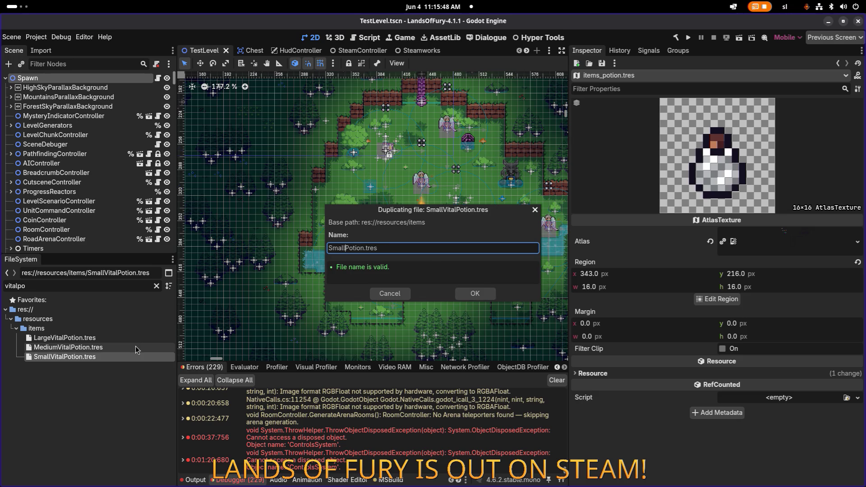
pyautogui.press('Return')
# Filter the files for 'smallpo' and open SmallPotion.tres.
pyautogui.doubleClick(107, 286)
pyautogui.write('smallpo')
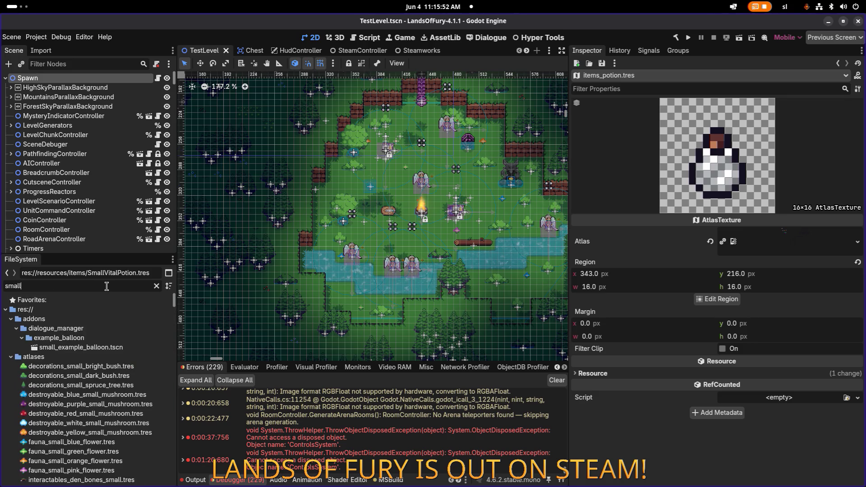
pyautogui.click(57, 338)
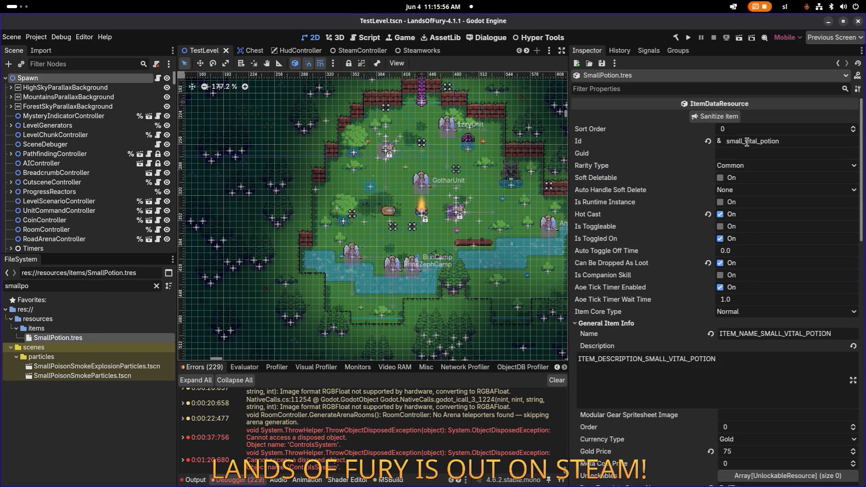
# Change the item Id from small_vital_potion to small_potion.
pyautogui.click(741, 141)
pyautogui.hotkey('shift', 'Right')
pyautogui.hotkey('shift', 'Right')
pyautogui.hotkey('shift', 'Right')
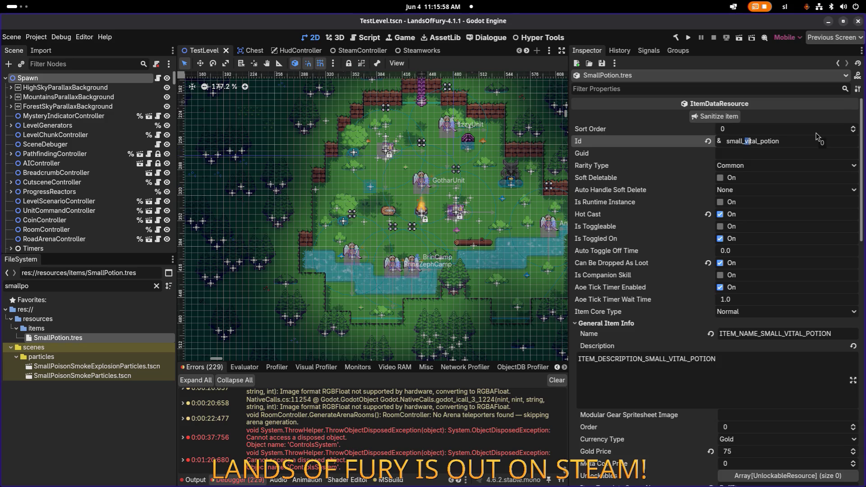
pyautogui.press('BackSpace')
pyautogui.press('BackSpace')
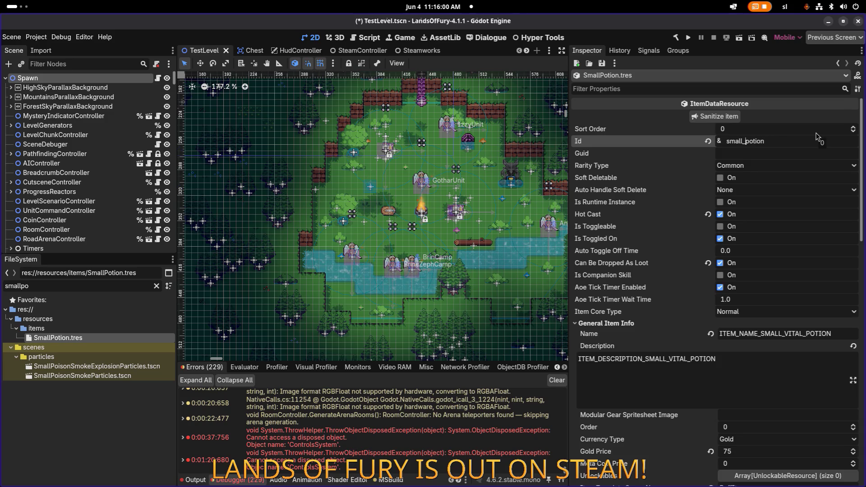
# Change the Icon name to items_small_potion and save.
pyautogui.scroll(-5, 785, 158)
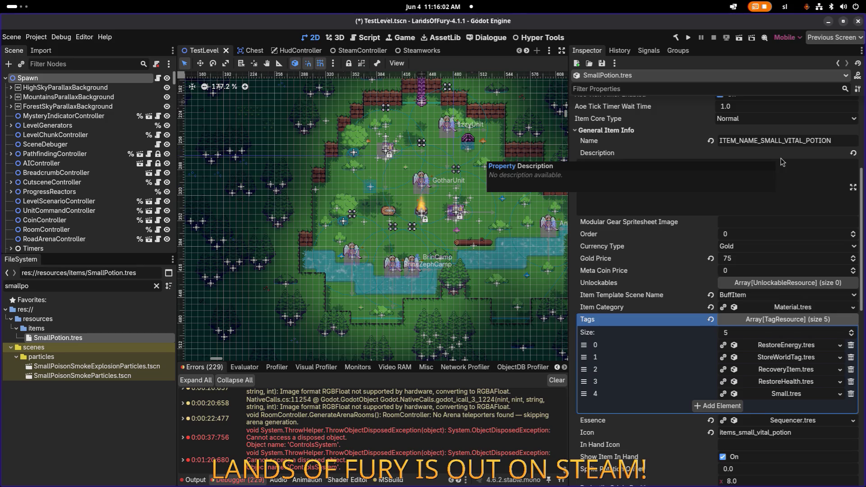
pyautogui.scroll(-1, 785, 181)
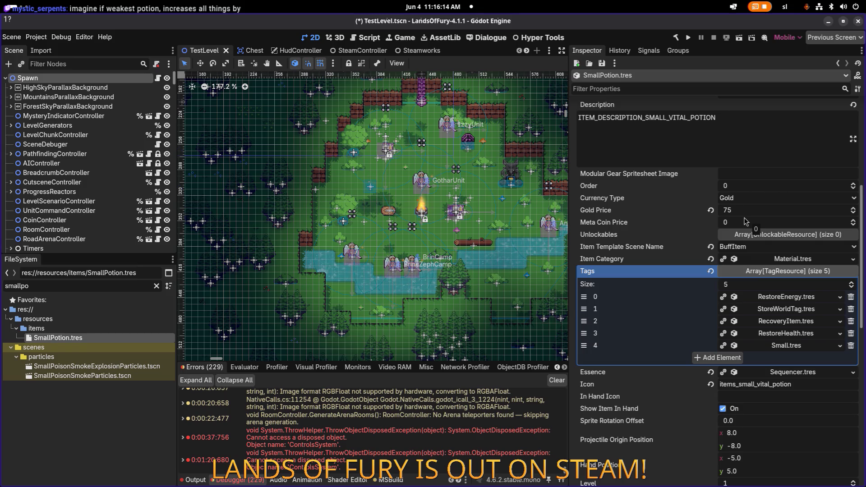
pyautogui.scroll(-2, 747, 223)
pyautogui.scroll(-15, 790, 247)
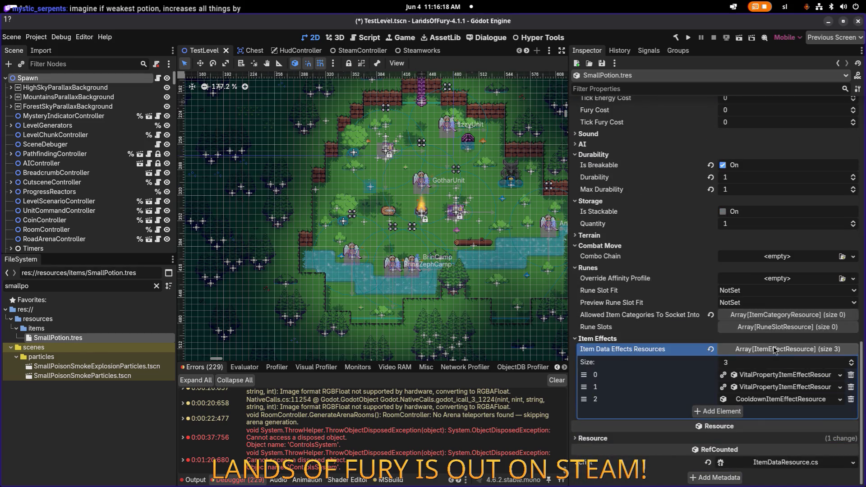
pyautogui.scroll(10, 772, 344)
pyautogui.scroll(-8, 780, 301)
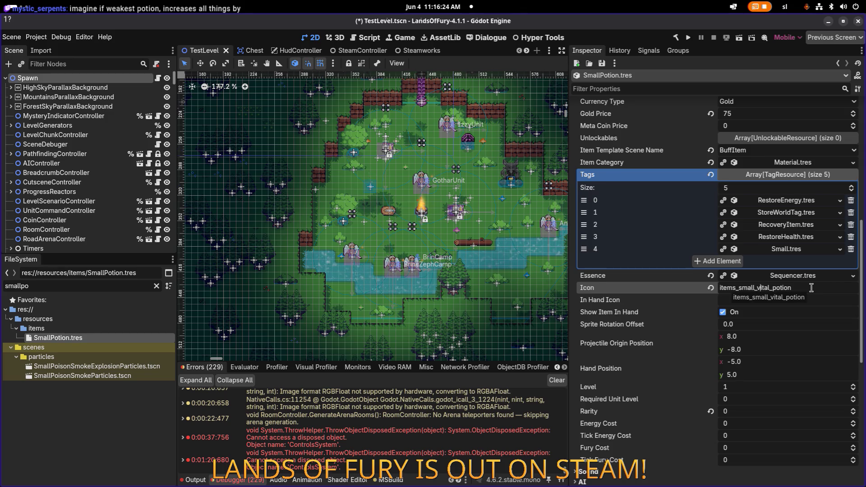
pyautogui.press('BackSpace')
pyautogui.press('BackSpace')
pyautogui.press('BackSpace')
pyautogui.press('BackSpace')
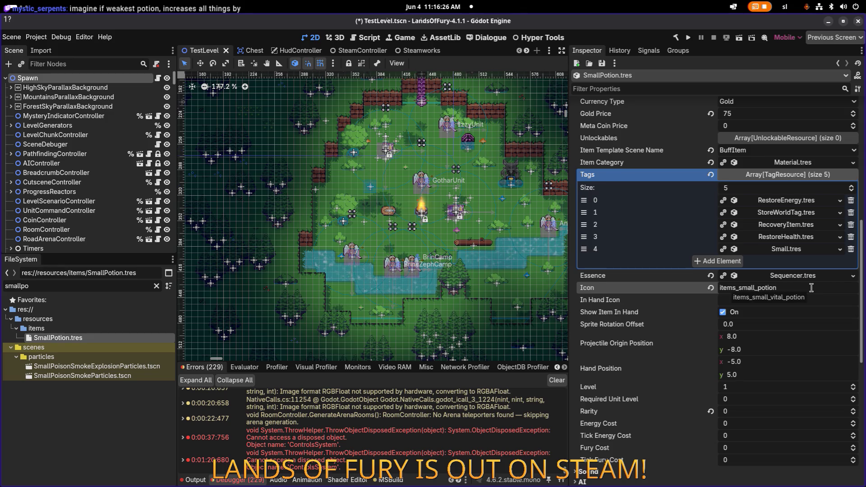
pyautogui.click(818, 287)
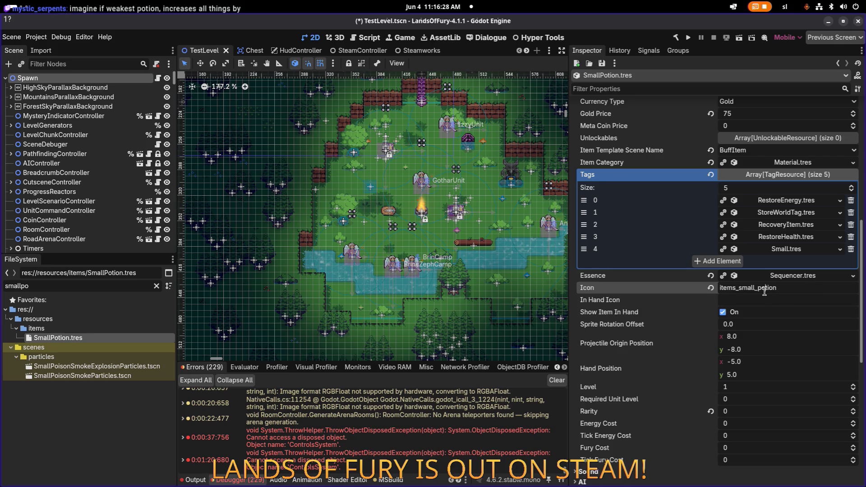
pyautogui.press('Return')
pyautogui.hotkey('ctrl', 's')
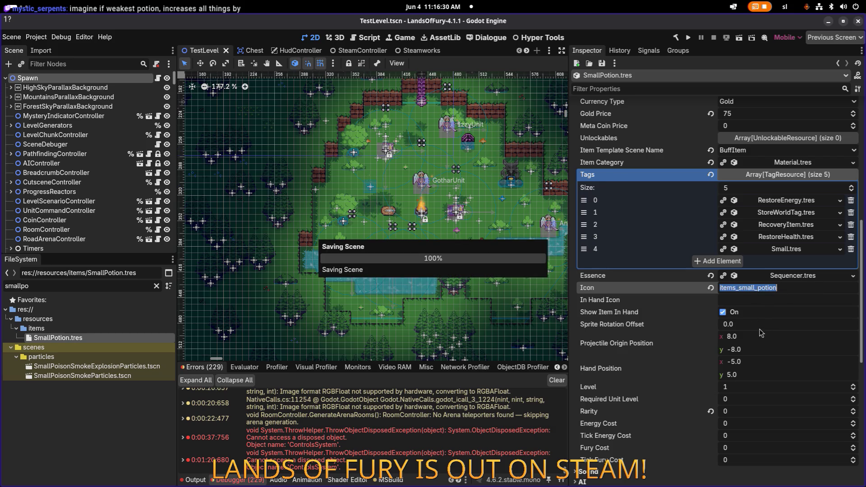
pyautogui.scroll(-8, 796, 289)
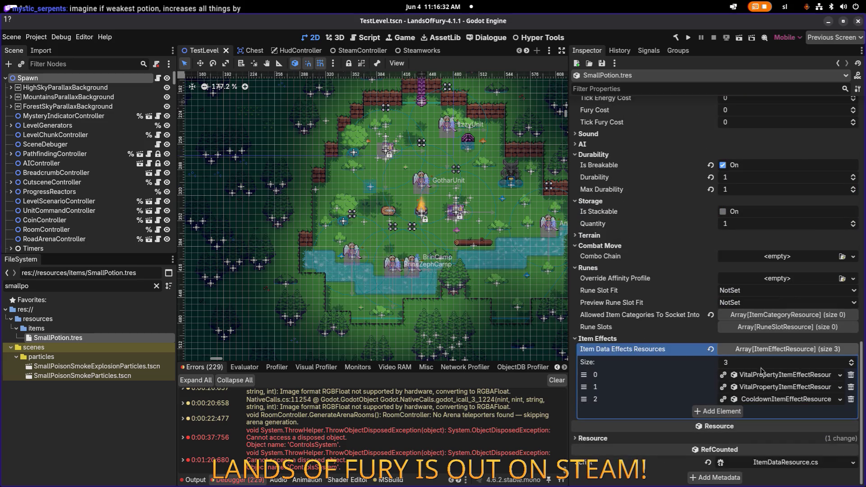
# Make Unique (Recursive) the two Vital Property effects and the Cooldown effect.
pyautogui.rightClick(767, 375)
pyautogui.click(790, 455)
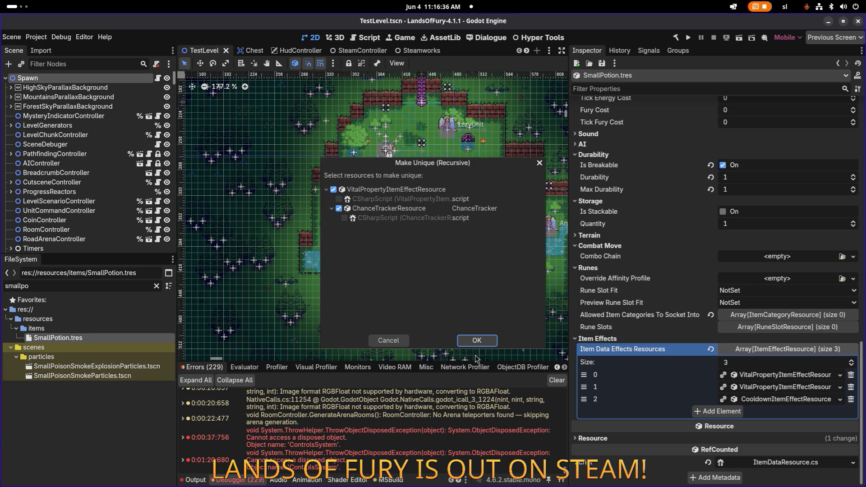
pyautogui.click(476, 340)
pyautogui.rightClick(740, 374)
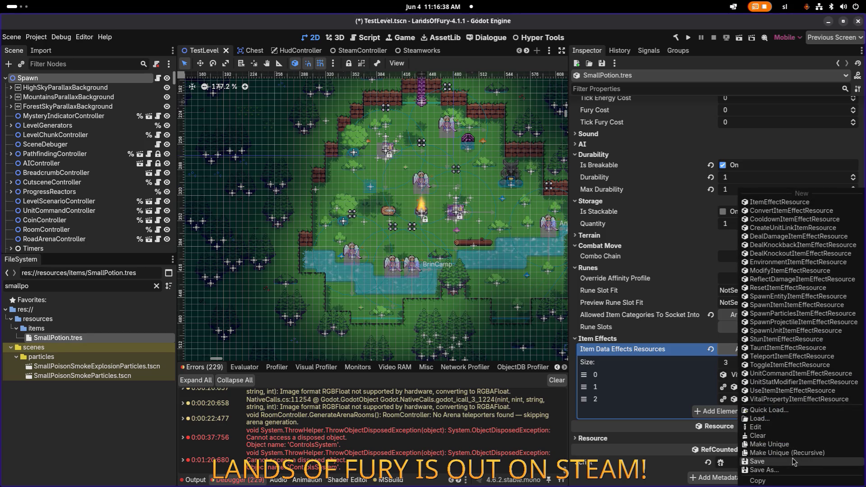
pyautogui.click(787, 453)
pyautogui.click(488, 345)
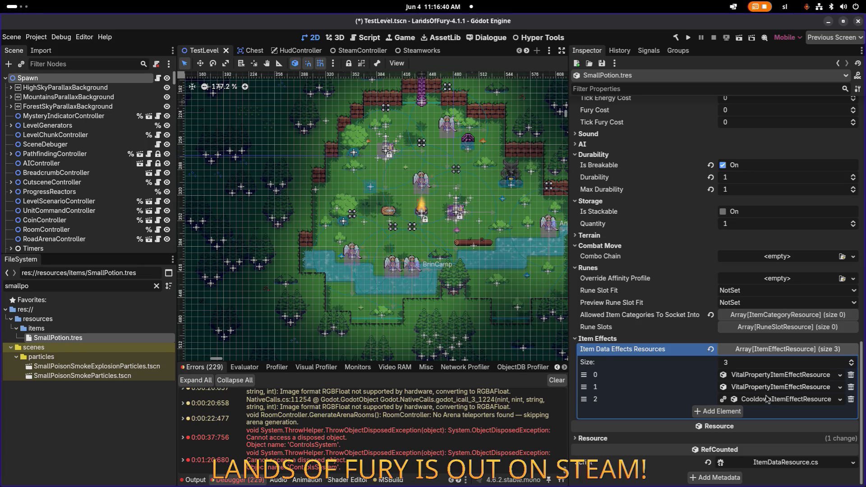
pyautogui.rightClick(740, 399)
pyautogui.click(787, 455)
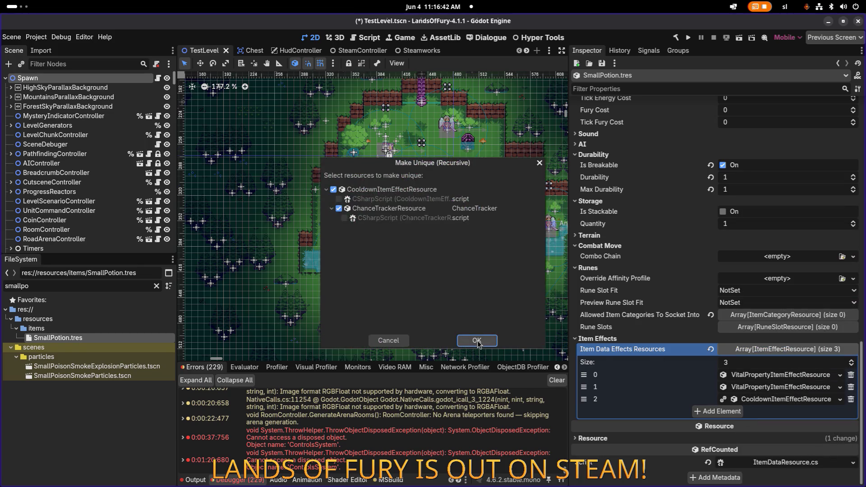
pyautogui.click(477, 341)
pyautogui.click(786, 375)
pyautogui.scroll(-3, 786, 380)
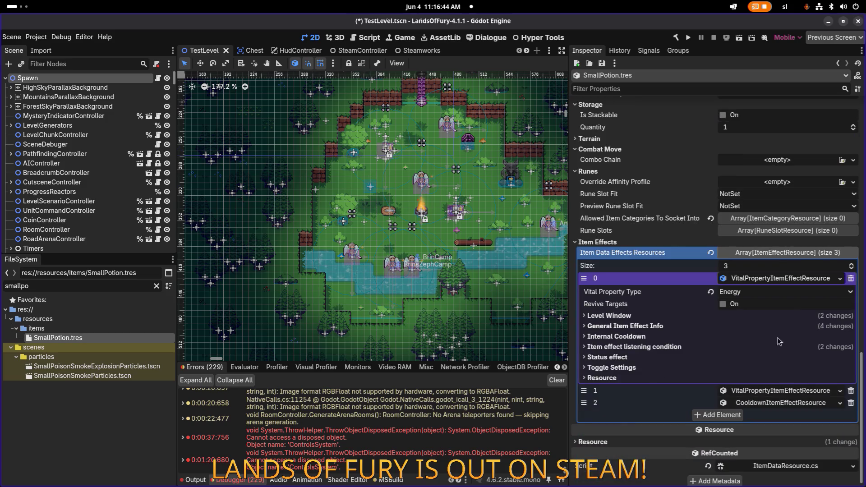
# Set the Energy effect's Min and Max Amount to 0.05.
pyautogui.click(772, 280)
pyautogui.click(766, 374)
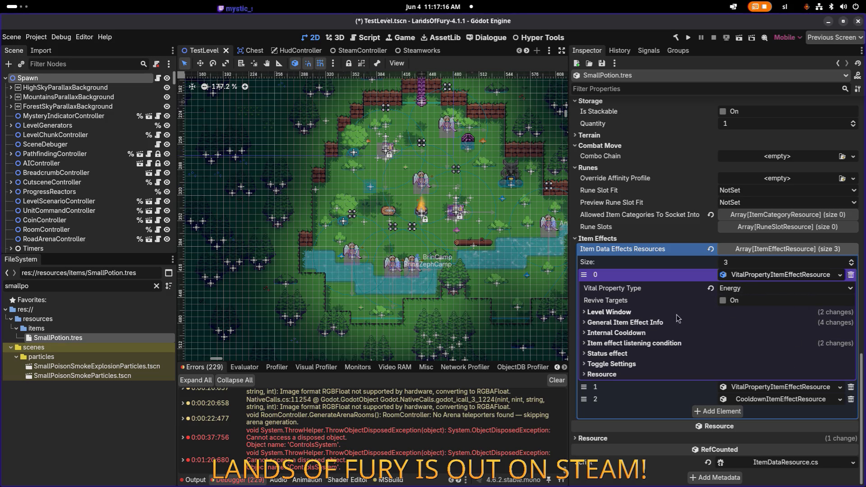
pyautogui.click(662, 322)
pyautogui.click(763, 370)
pyautogui.doubleClick(763, 371)
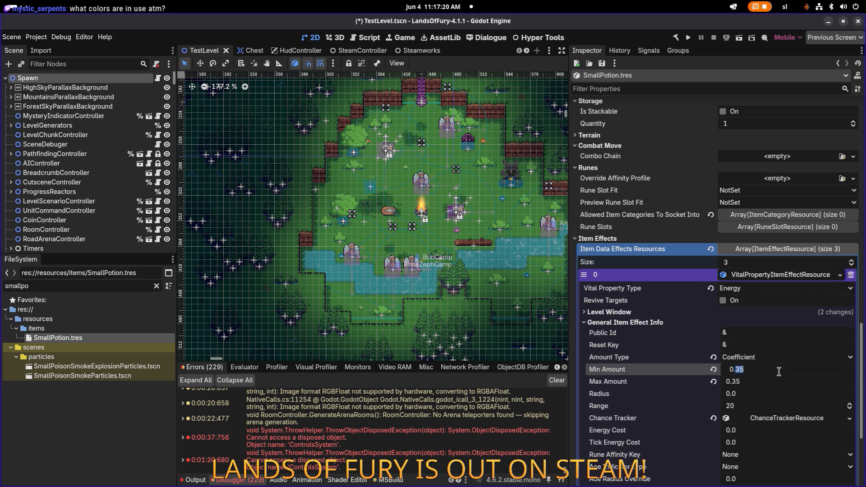
pyautogui.write('05')
pyautogui.press('Return')
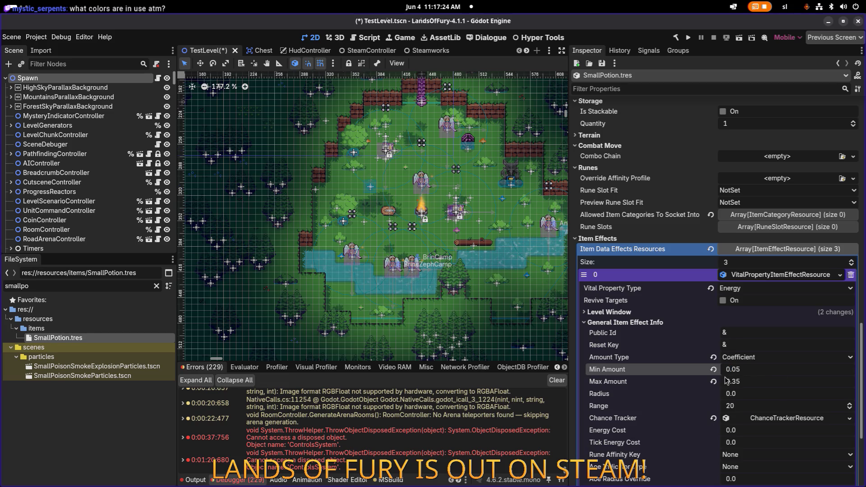
pyautogui.click(727, 381)
pyautogui.doubleClick(775, 381)
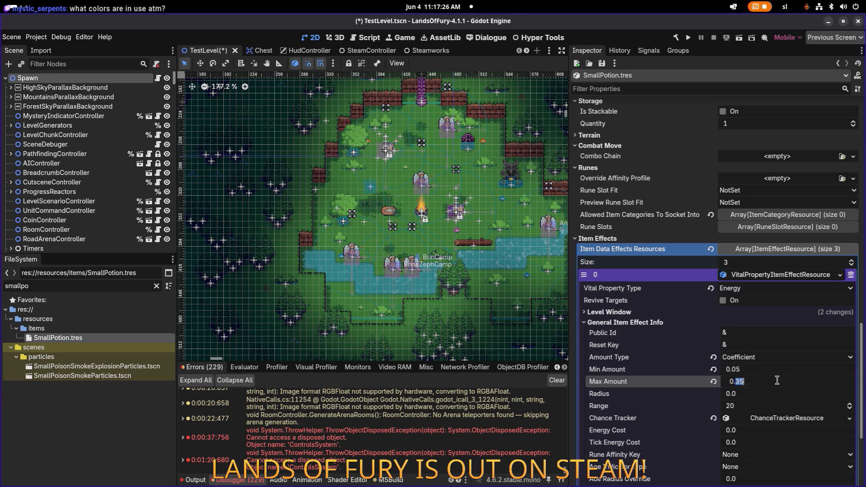
pyautogui.write('05')
pyautogui.press('Return')
# Set the Health effect's Min and Max Amount to 0.1.
pyautogui.click(775, 275)
pyautogui.click(774, 287)
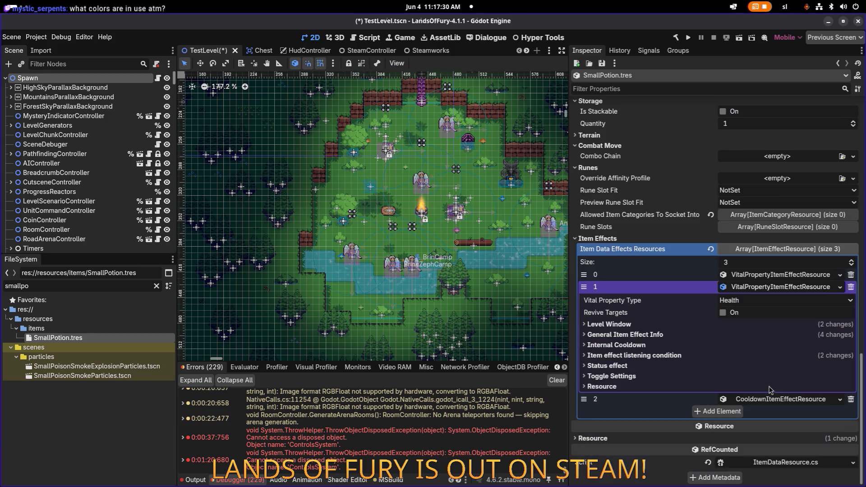
pyautogui.click(690, 335)
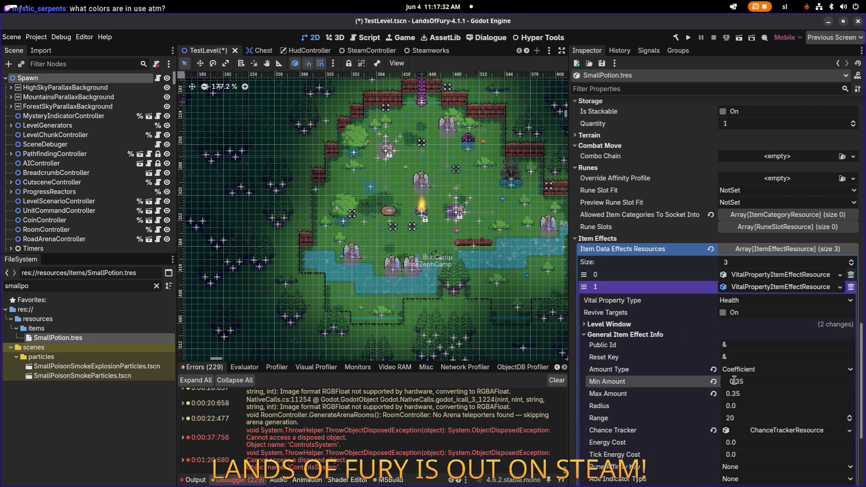
pyautogui.moveTo(737, 381)
pyautogui.mouseDown()
pyautogui.moveTo(773, 381)
pyautogui.moveTo(758, 393)
pyautogui.moveTo(770, 393)
pyautogui.mouseUp()
pyautogui.click(749, 393)
pyautogui.press('BackSpace')
pyautogui.press('BackSpace')
pyautogui.write('1')
pyautogui.press('Return')
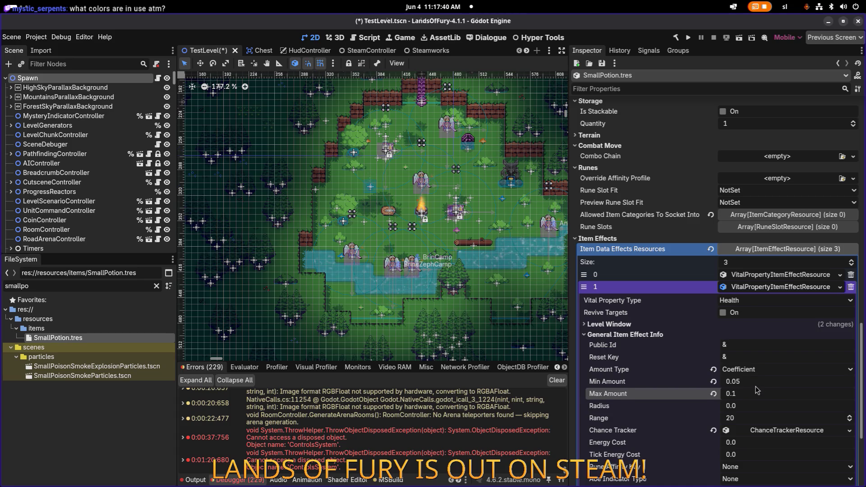
pyautogui.click(744, 381)
pyautogui.moveTo(734, 381); pyautogui.dragTo(771, 381)
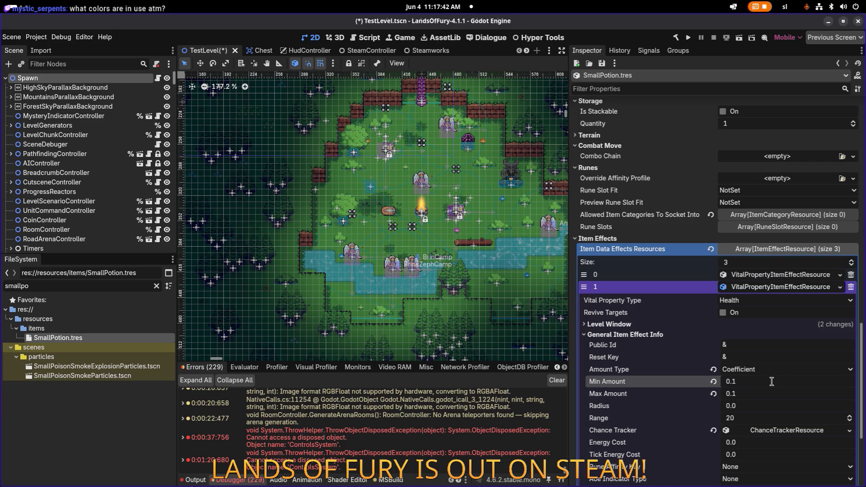
# Change the Energy effect's Min and Max Amount to 0.1 and save.
pyautogui.click(767, 276)
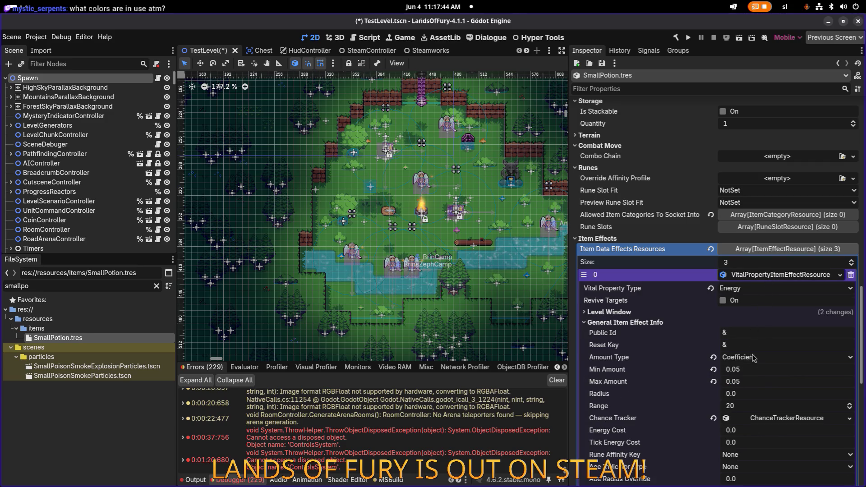
pyautogui.click(736, 369)
pyautogui.write('0.1')
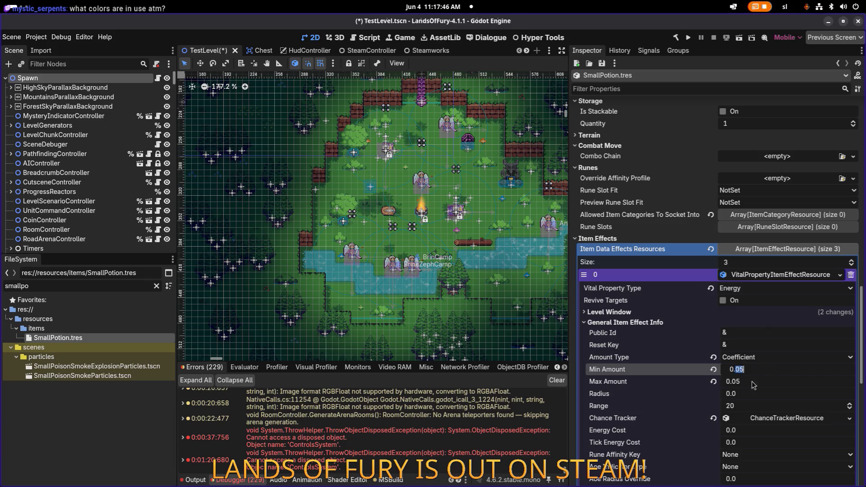
pyautogui.click(737, 381)
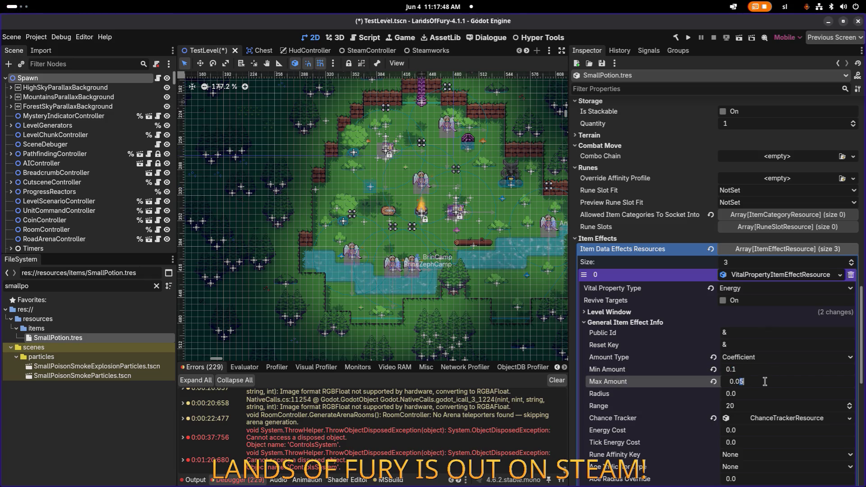
pyautogui.press('BackSpace')
pyautogui.press('BackSpace')
pyautogui.write('1')
pyautogui.press('Return')
pyautogui.hotkey('ctrl', 's')
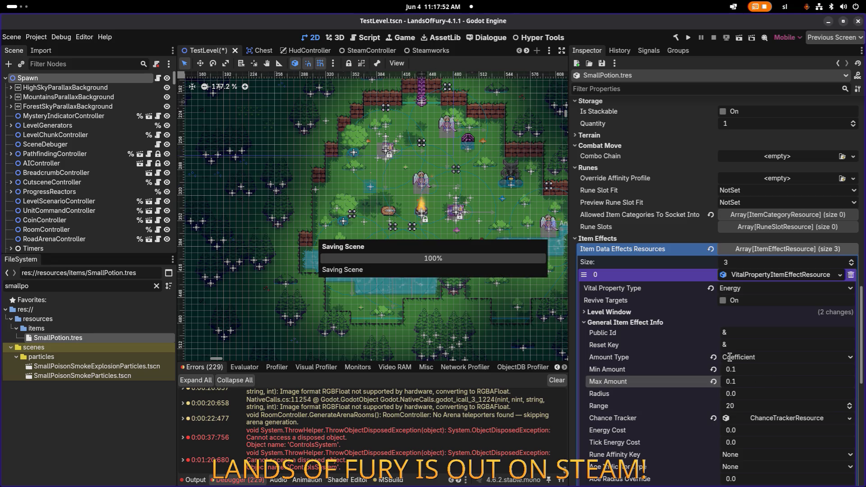
pyautogui.scroll(-3, 752, 359)
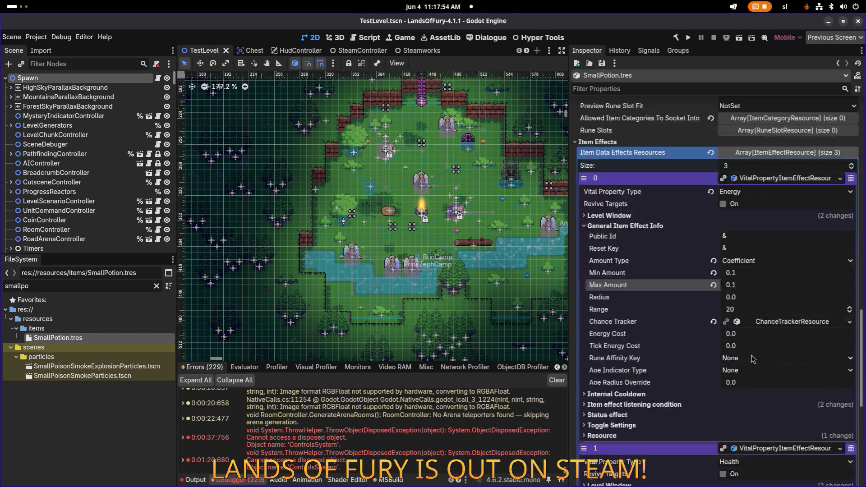
pyautogui.scroll(2, 752, 358)
pyautogui.click(777, 226)
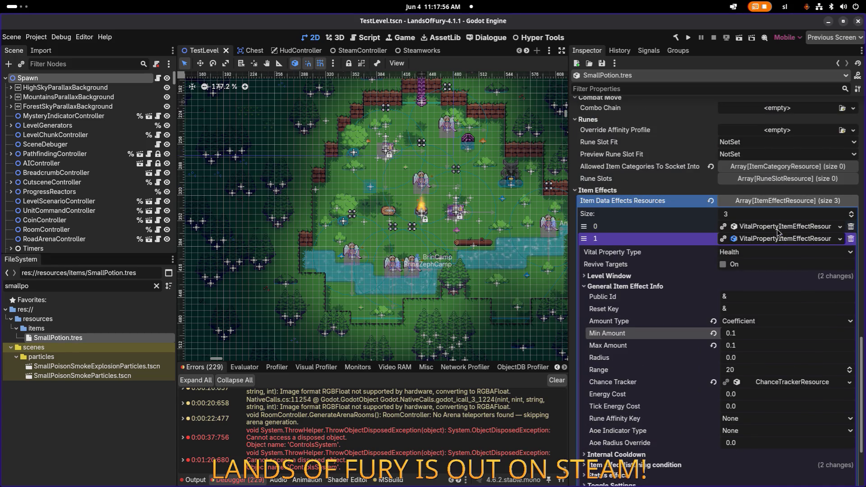
pyautogui.click(782, 238)
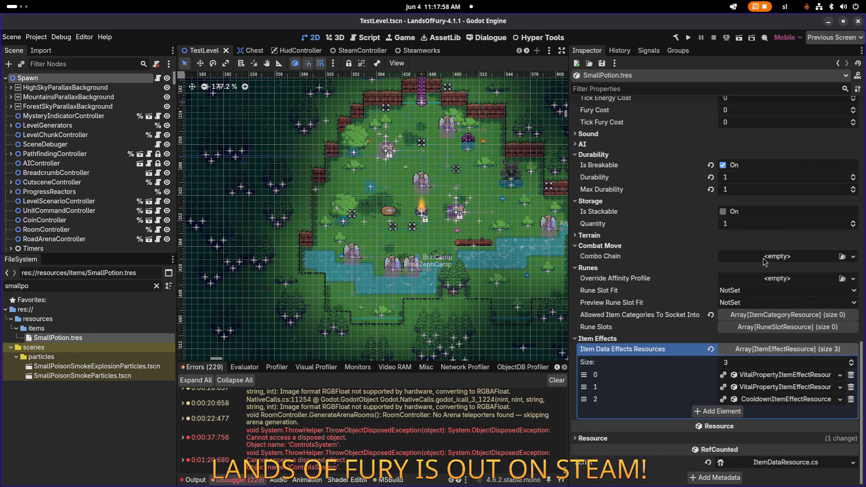
# Rename items_potion.tres to items_small_potion.tres using the copied icon name.
pyautogui.scroll(10, 631, 275)
pyautogui.scroll(-5, 783, 293)
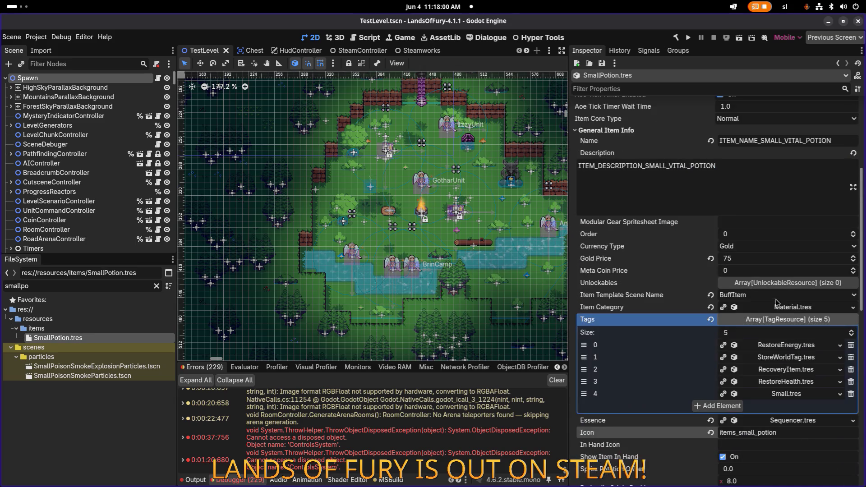
pyautogui.doubleClick(797, 431)
pyautogui.hotkey('ctrl', 'c')
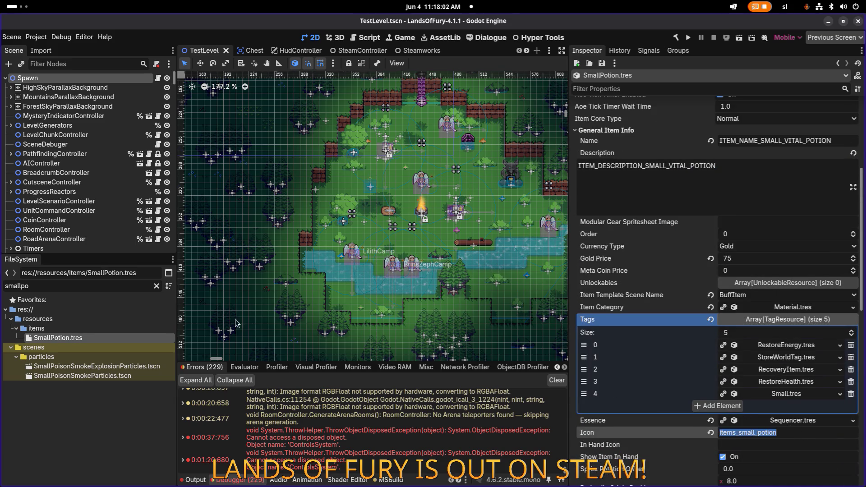
pyautogui.doubleClick(65, 285)
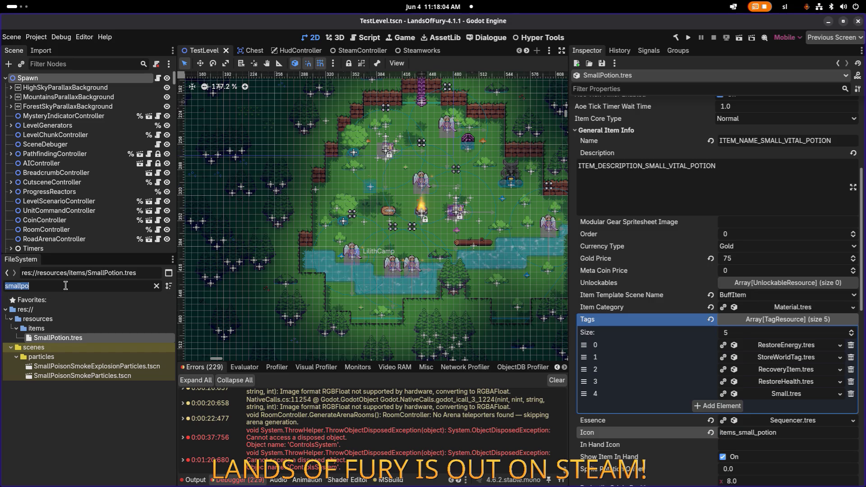
pyautogui.write('_potion')
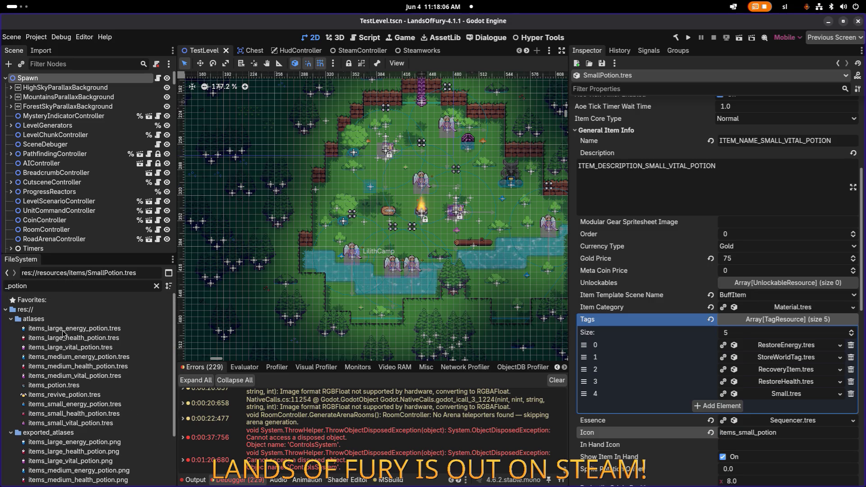
pyautogui.click(68, 384)
pyautogui.press('F2')
pyautogui.hotkey('ctrl', 'v')
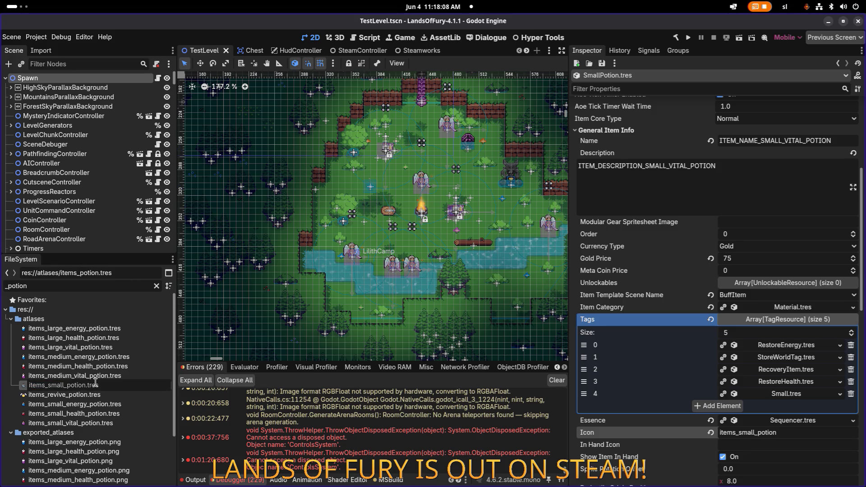
pyautogui.press('Return')
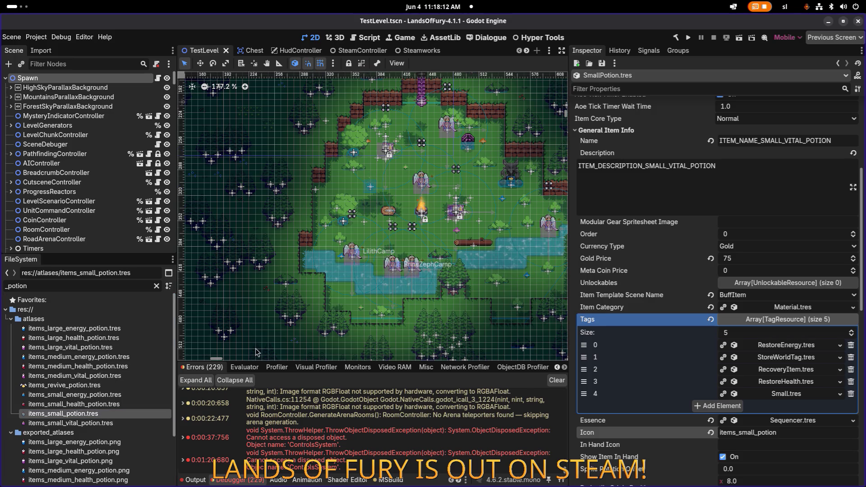
pyautogui.click(783, 140)
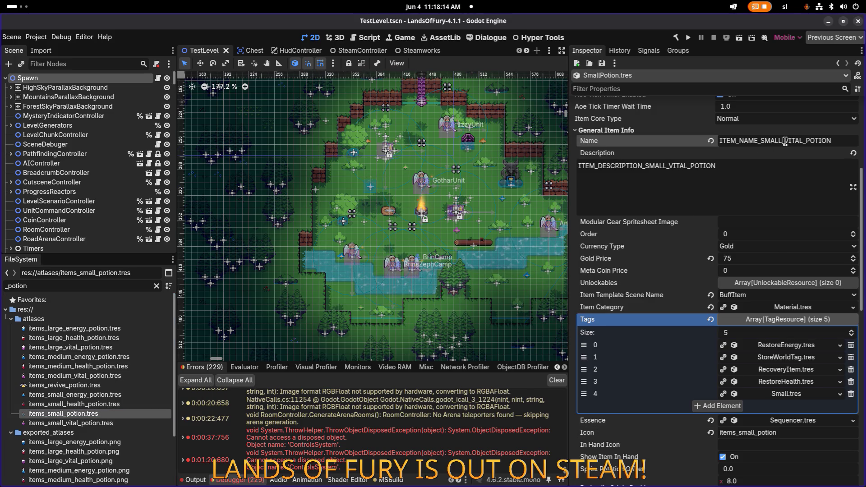
# Change the keys to ITEM_NAME_SMALL_POTION and ITEM_DESCRIPTION_SMALL_POTION, then save.
pyautogui.press('Delete')
pyautogui.press('Delete')
pyautogui.press('Delete')
pyautogui.press('Delete')
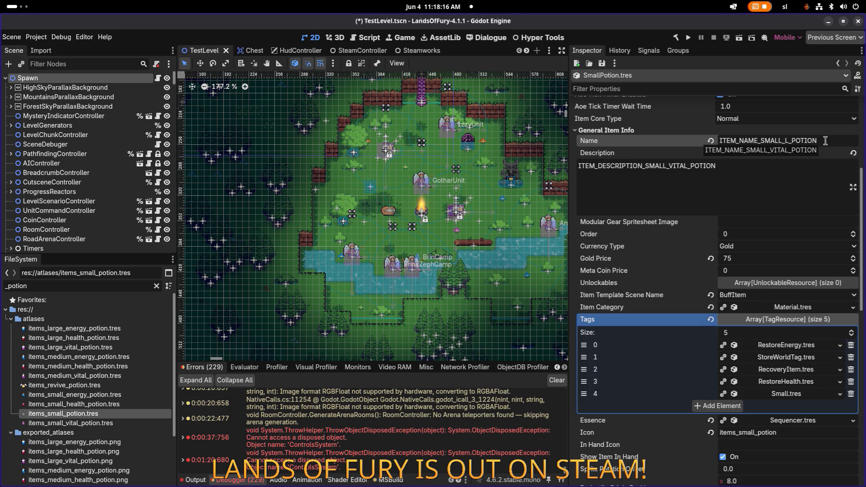
pyautogui.press('Tab')
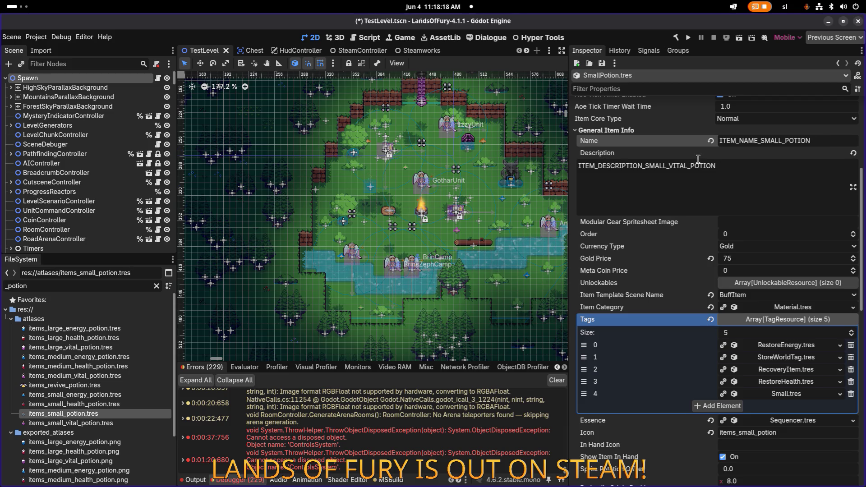
pyautogui.press('Delete')
pyautogui.press('Delete')
pyautogui.press('Delete')
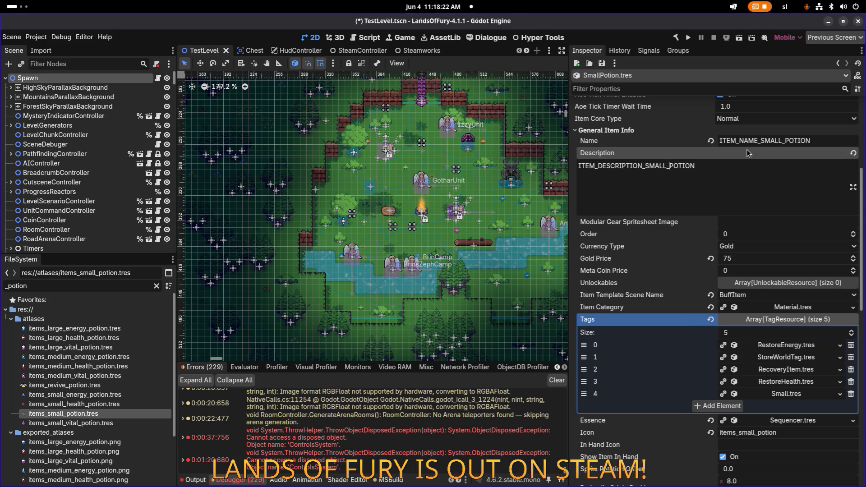
pyautogui.hotkey('ctrl', 's')
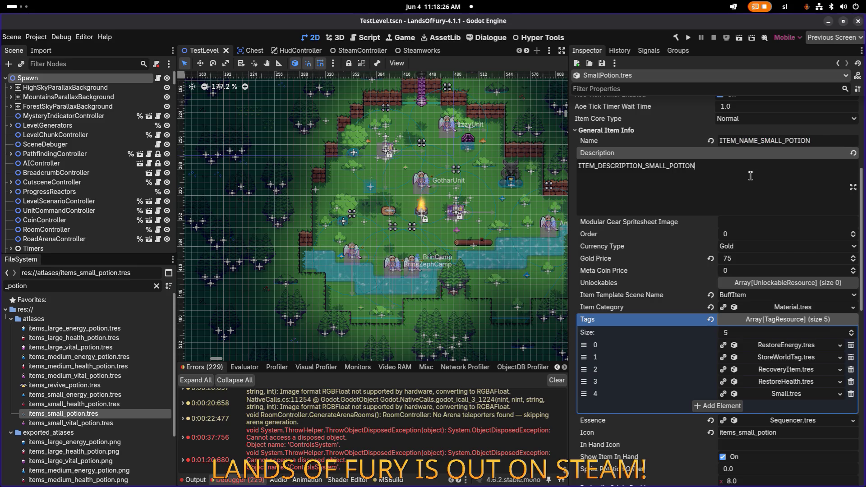
pyautogui.hotkey('alt', 'Tab')
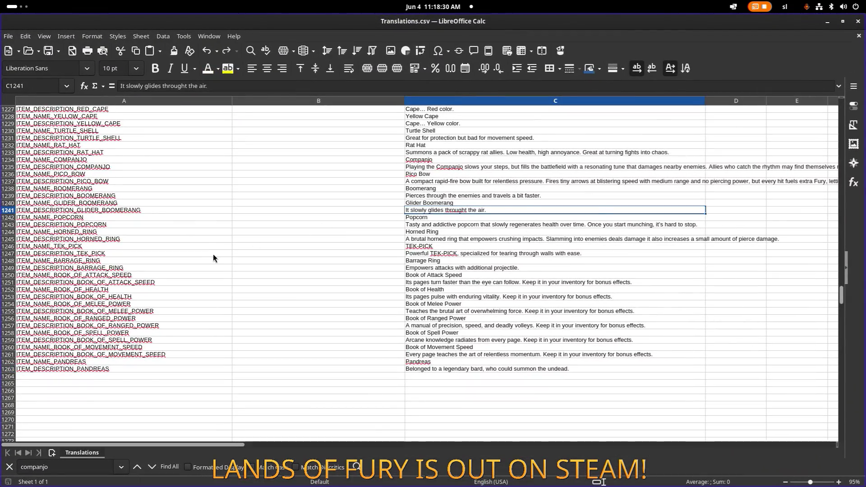
pyautogui.scroll(-1, 212, 253)
# Add ITEM_NAME_SMALL_POTION and ITEM_DESCRIPTION_SMALL_POTION keys in A1264 and A1265.
pyautogui.click(141, 355)
pyautogui.write('ITEM_NAME_SMALL_POTION')
pyautogui.click(135, 368)
pyautogui.write('ITEM_NAME_SMALL_POTION')
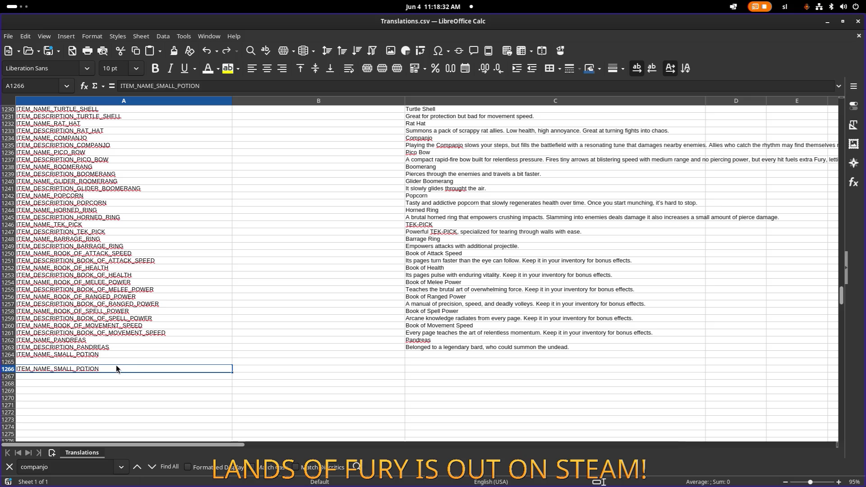
pyautogui.hotkey('ctrl', 'x')
pyautogui.click(114, 362)
pyautogui.hotkey('ctrl', 'v')
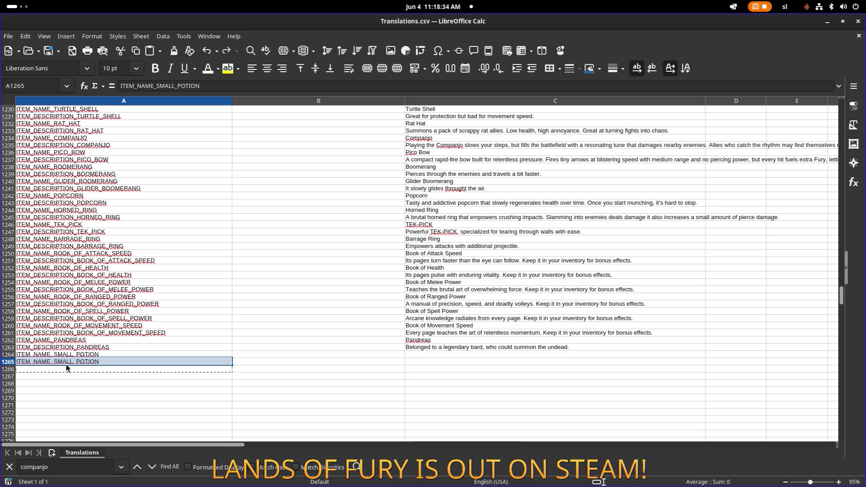
pyautogui.doubleClick(42, 361)
pyautogui.write('DESCRIPTION')
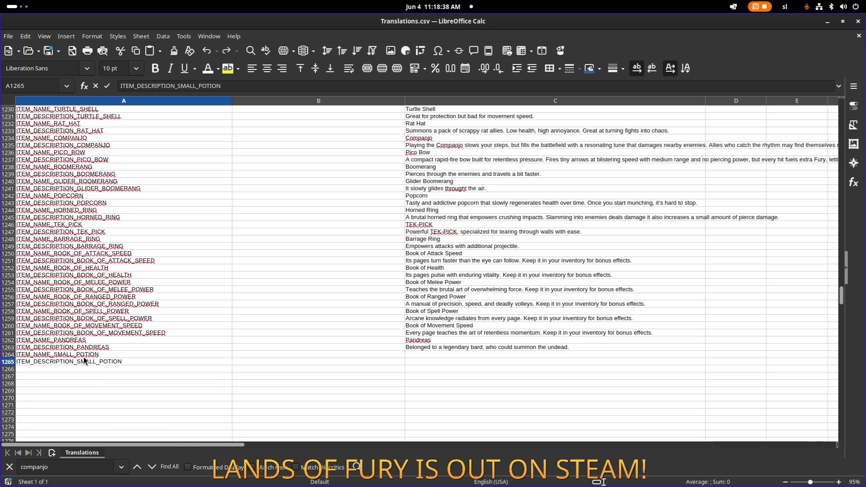
# Enter 'Small Potion' and 'Tastes bland, but better than nothing!' in C1264 and C1265.
pyautogui.click(444, 355)
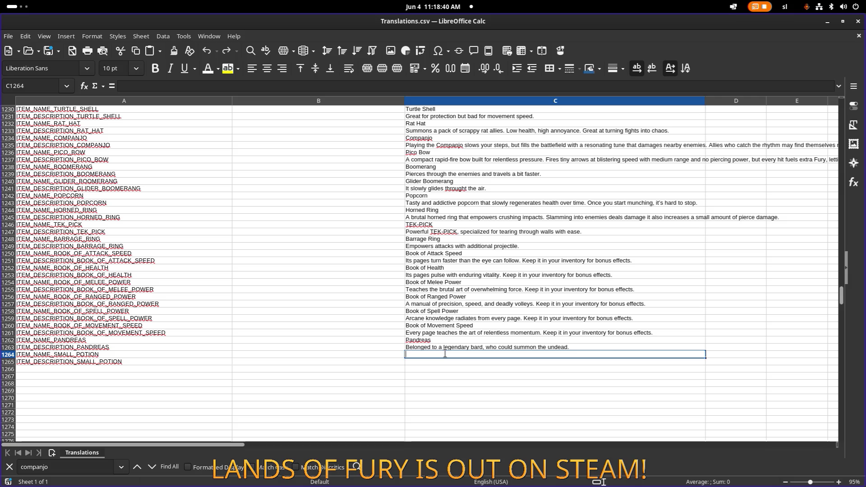
pyautogui.write('Small Potion')
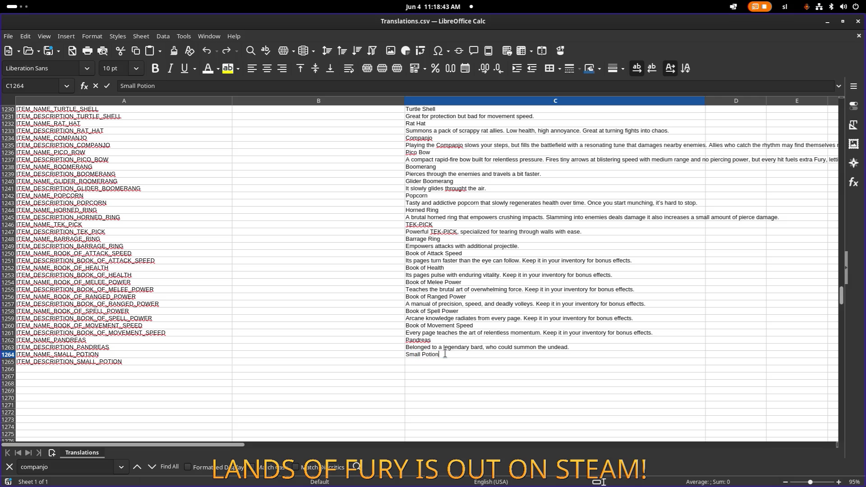
pyautogui.press('Tab')
pyautogui.press('Return')
pyautogui.press('F2')
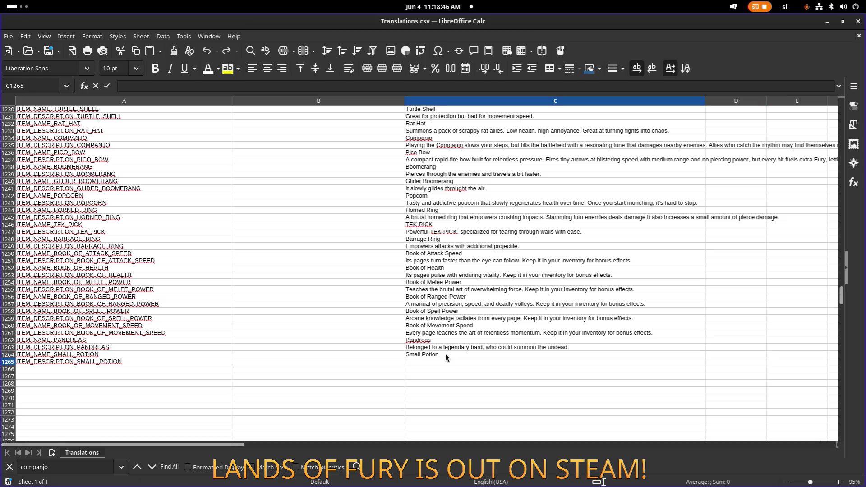
pyautogui.write('Tastes bla')
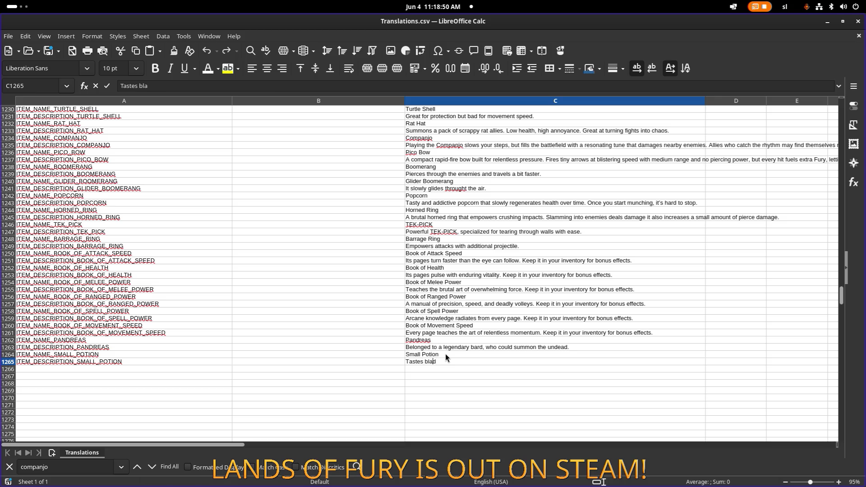
pyautogui.write('nd, but better than nothi')
pyautogui.write('ng!')
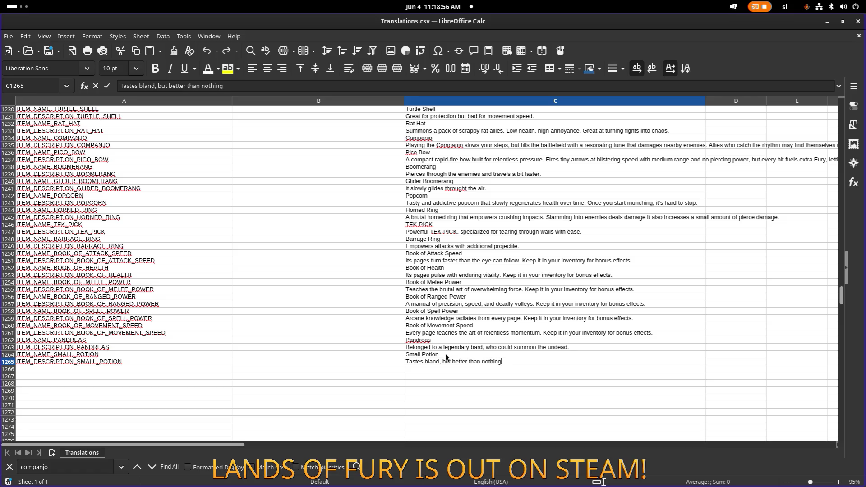
pyautogui.click(480, 362)
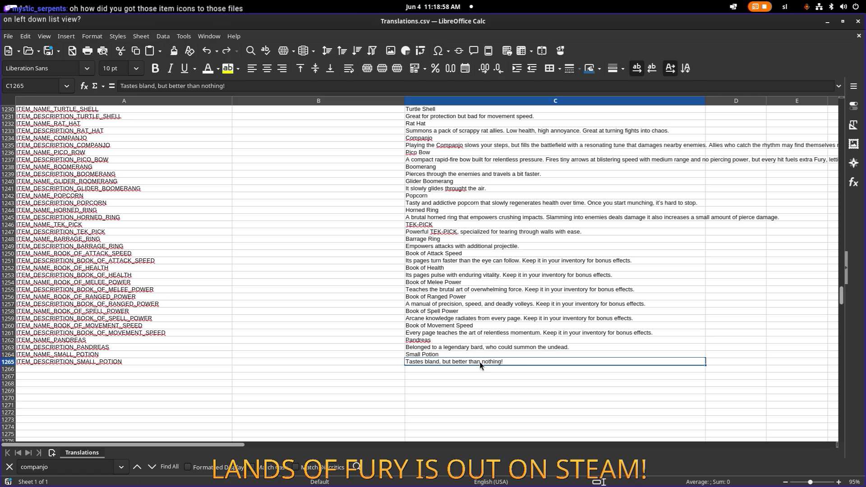
# Append 'You can improve it's taste with some ingredients.' to the Small Potion description.
pyautogui.doubleClick(516, 364)
pyautogui.write("You could improve it'")
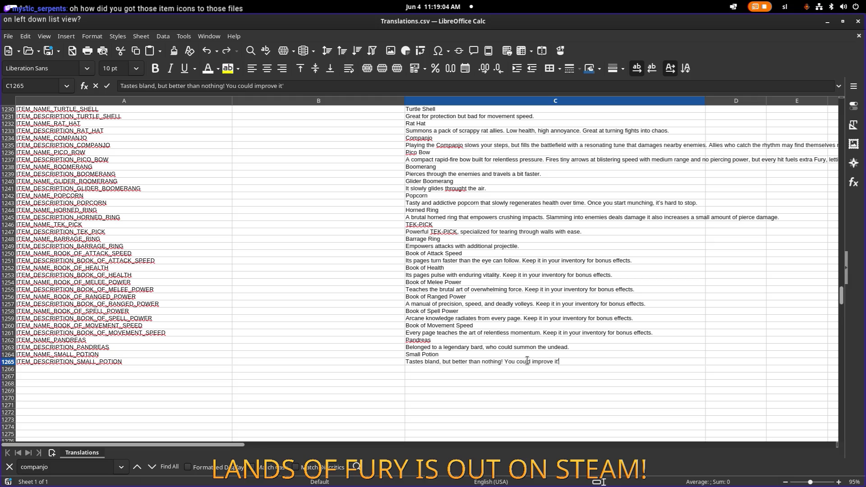
pyautogui.write('s taste')
pyautogui.hotkey('ctrl', 'shift', 'Right')
pyautogui.write('can')
pyautogui.write(' with some ingredients.')
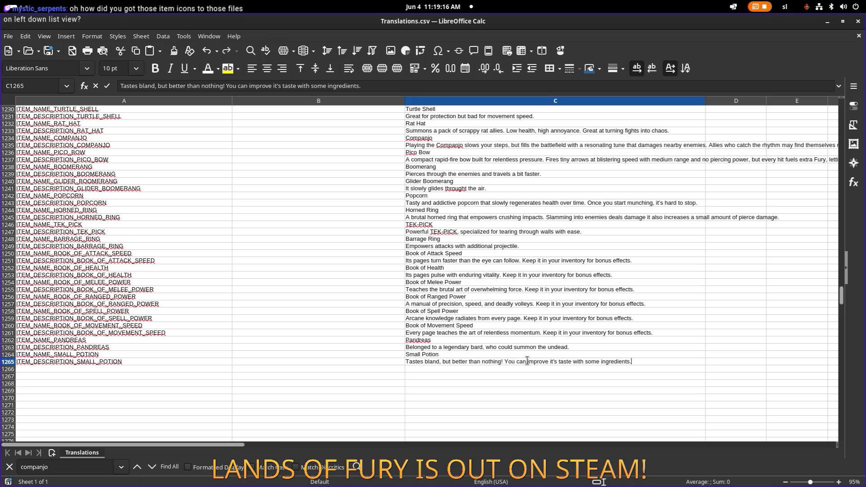
pyautogui.press('Return')
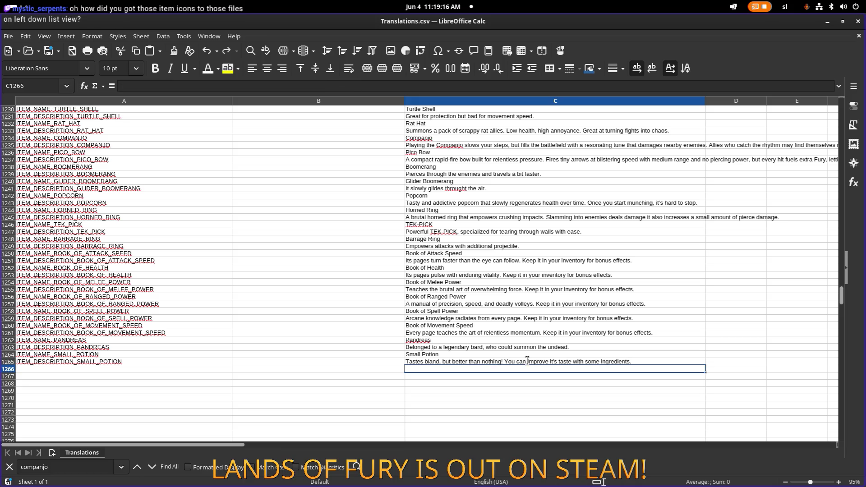
# Copy the Small Potion description cell and save Translations.csv.
pyautogui.press('Up')
pyautogui.press('Up')
pyautogui.press('Up')
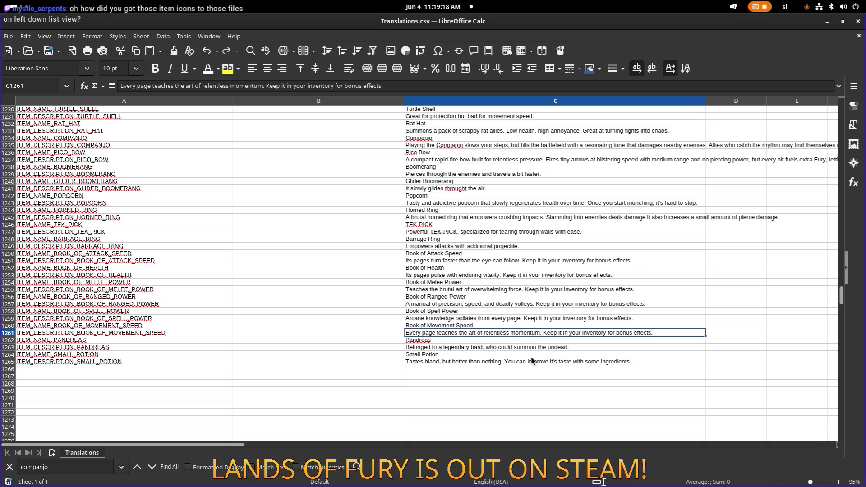
pyautogui.click(532, 361)
pyautogui.hotkey('ctrl', 'c')
pyautogui.hotkey('ctrl', 's')
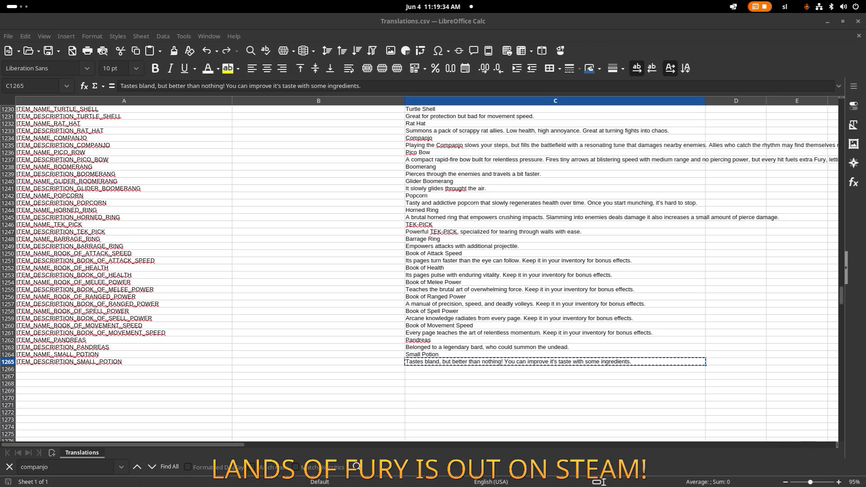
pyautogui.hotkey('alt', 'Tab')
pyautogui.hotkey('alt', 'Tab')
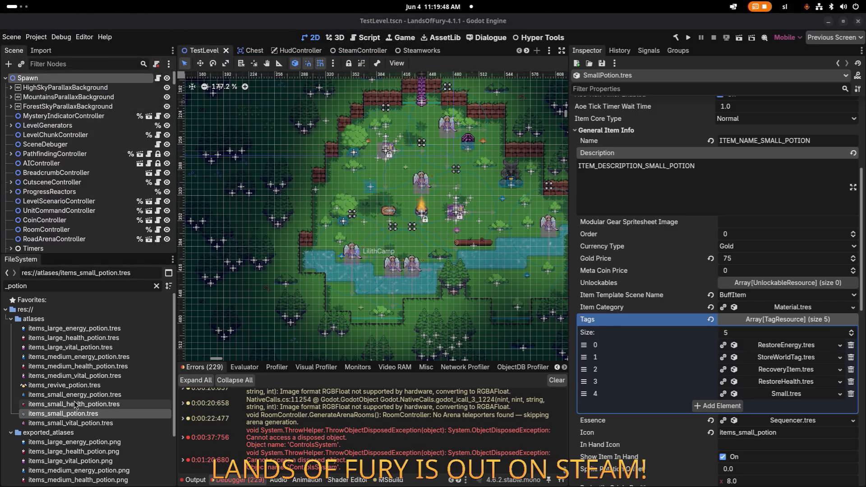
# Open items_revive_potion.tres and reveal its atlas source image in the FileSystem.
pyautogui.moveTo(81, 384)
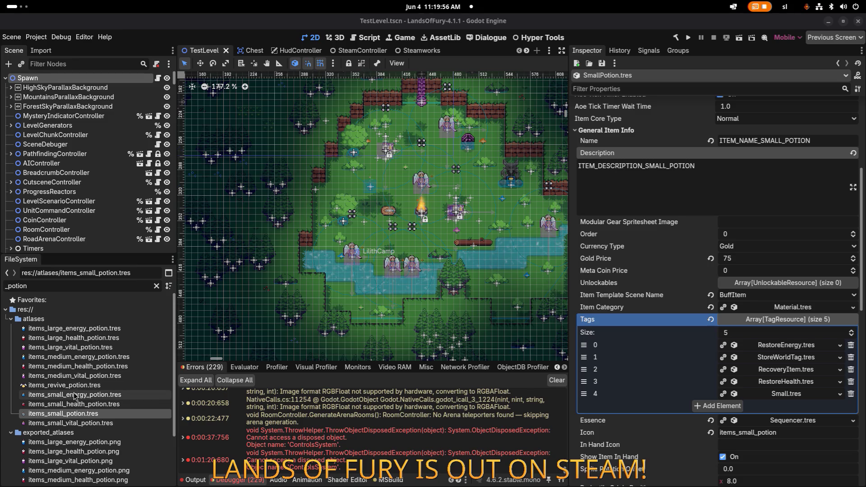
pyautogui.click(72, 397)
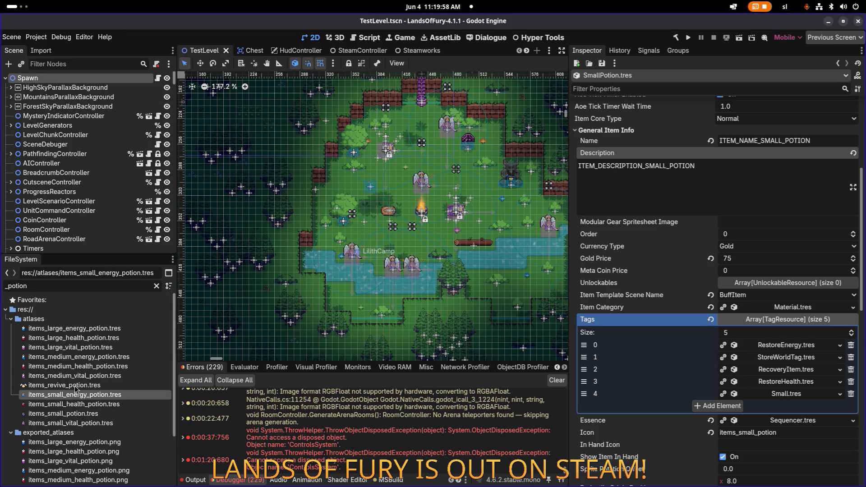
pyautogui.click(74, 387)
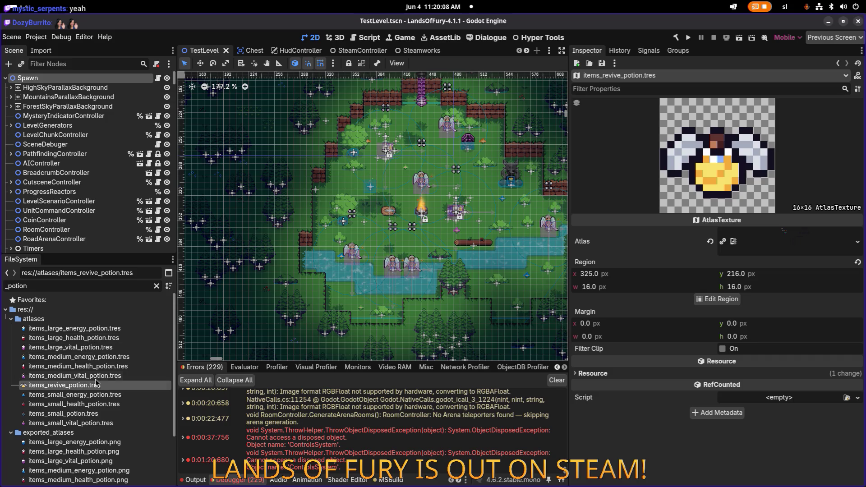
pyautogui.rightClick(749, 245)
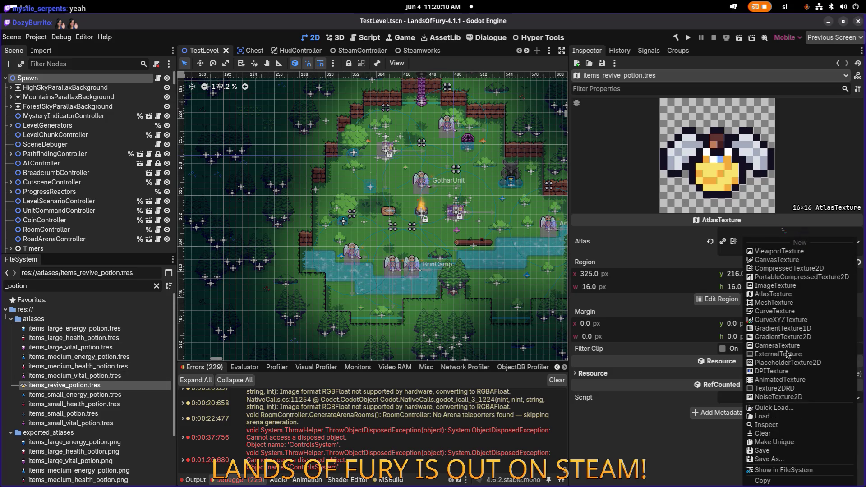
pyautogui.click(799, 474)
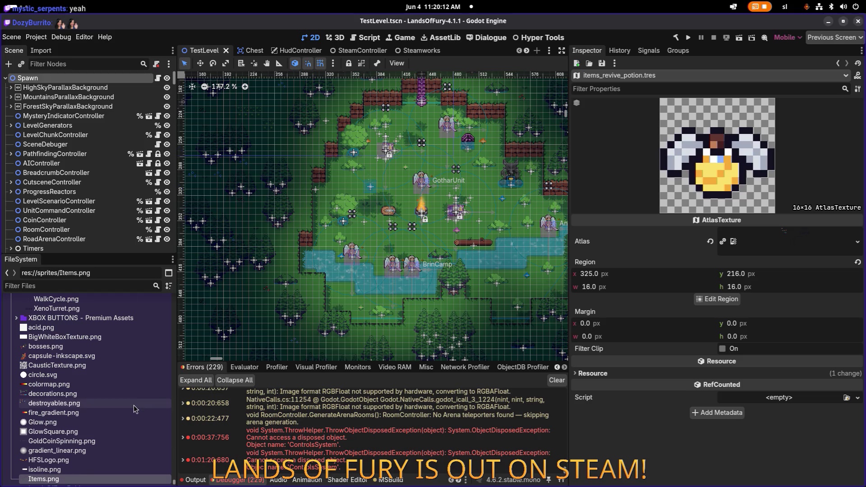
# Filter the project files by 'items_' to list the atlas resources.
pyautogui.scroll(-3, 138, 413)
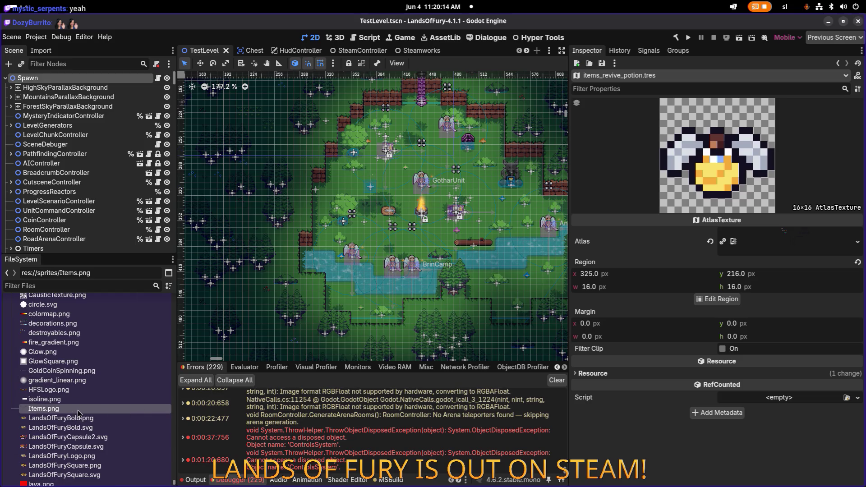
pyautogui.moveTo(78, 413)
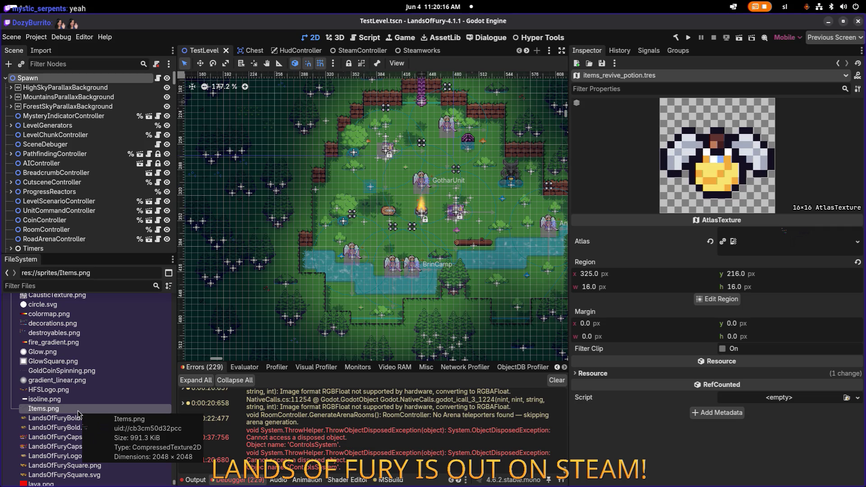
pyautogui.scroll(-15, 90, 406)
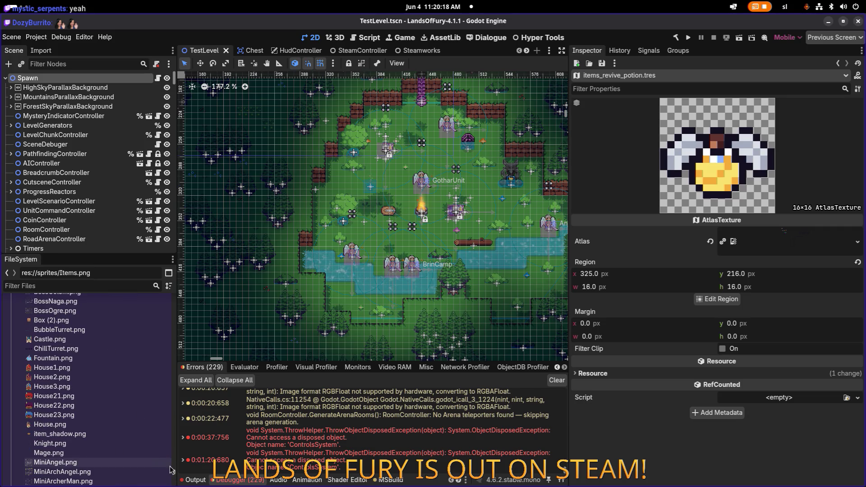
pyautogui.moveTo(172, 472); pyautogui.dragTo(155, 309)
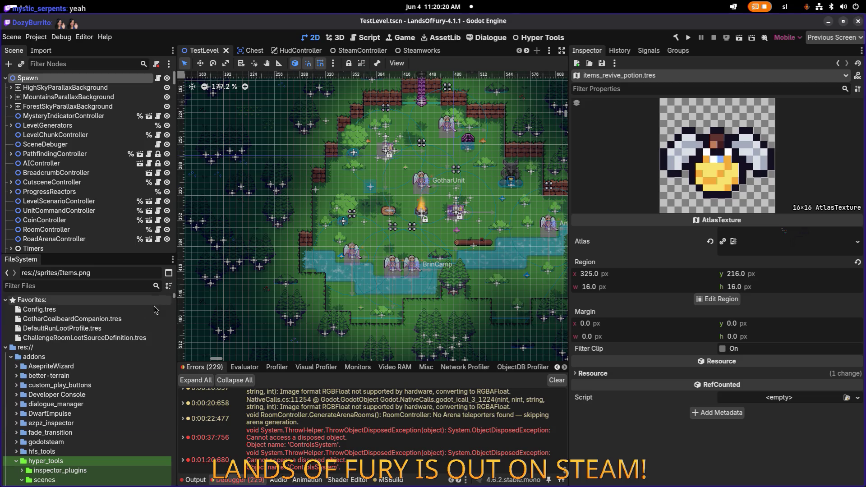
pyautogui.scroll(-10, 153, 311)
pyautogui.scroll(-5, 152, 315)
pyautogui.write('item:')
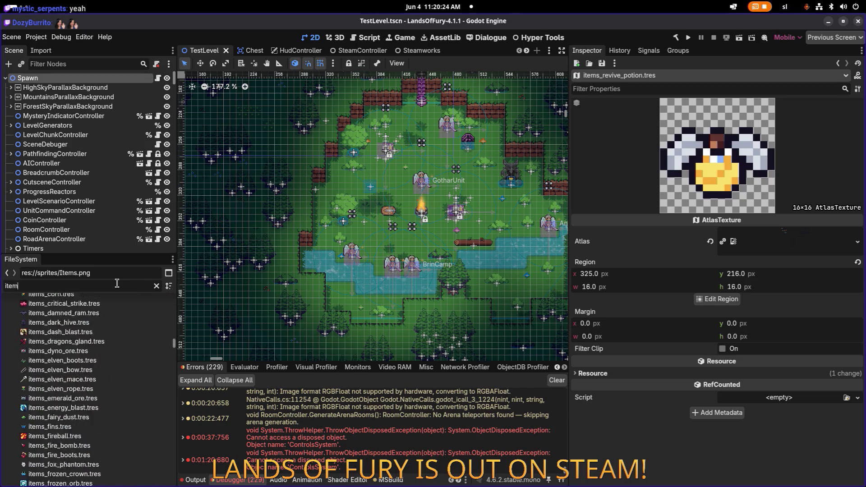
pyautogui.press('BackSpace')
pyautogui.press('BackSpace')
pyautogui.write('_')
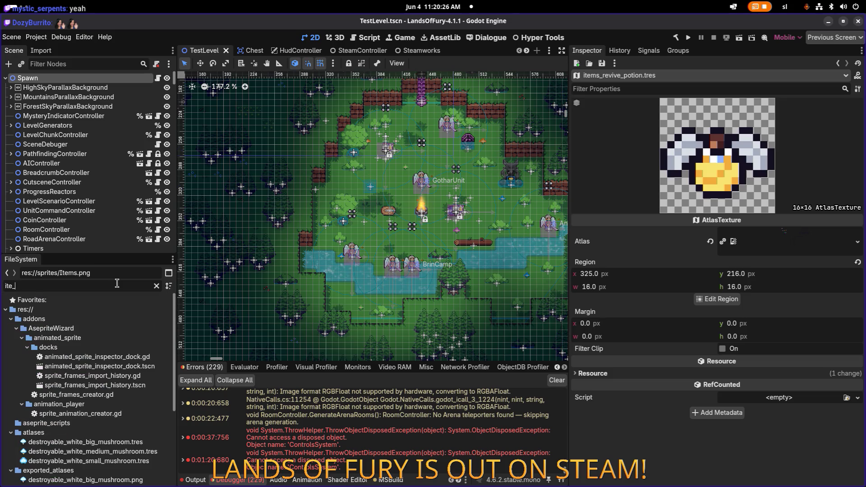
pyautogui.press('BackSpace')
pyautogui.write('ms:')
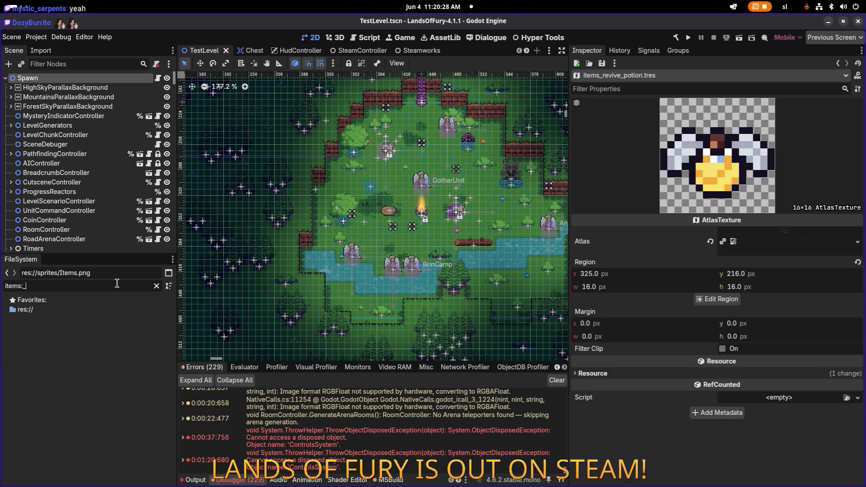
pyautogui.write('_')
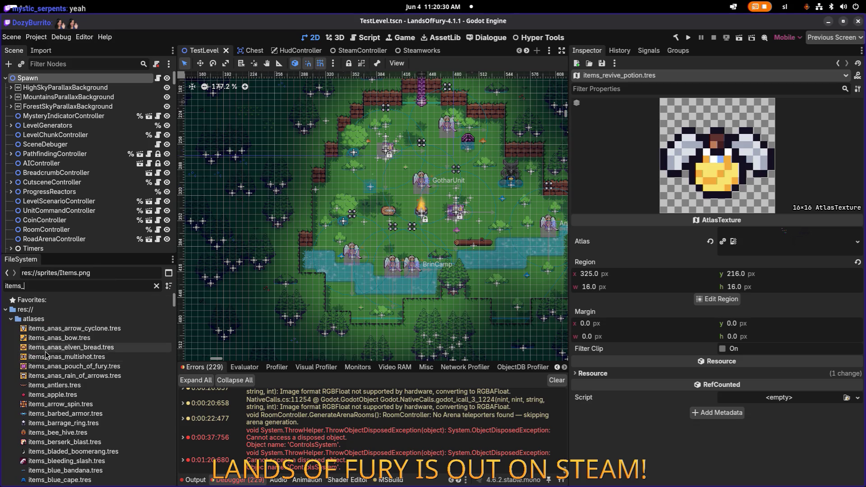
pyautogui.rightClick(47, 347)
pyautogui.moveTo(100, 382)
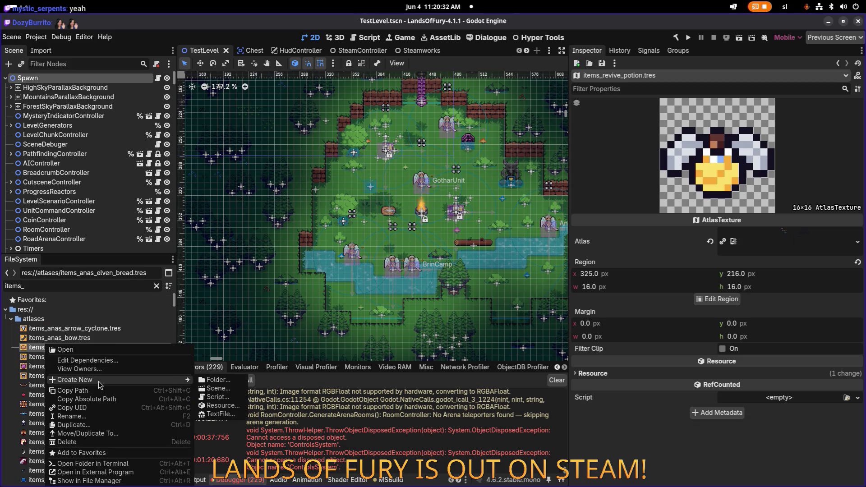
pyautogui.click(234, 407)
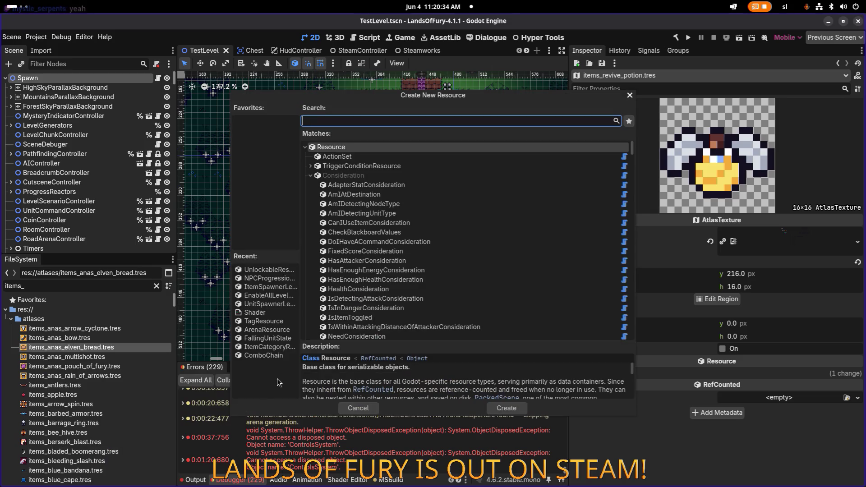
pyautogui.write('atlasre')
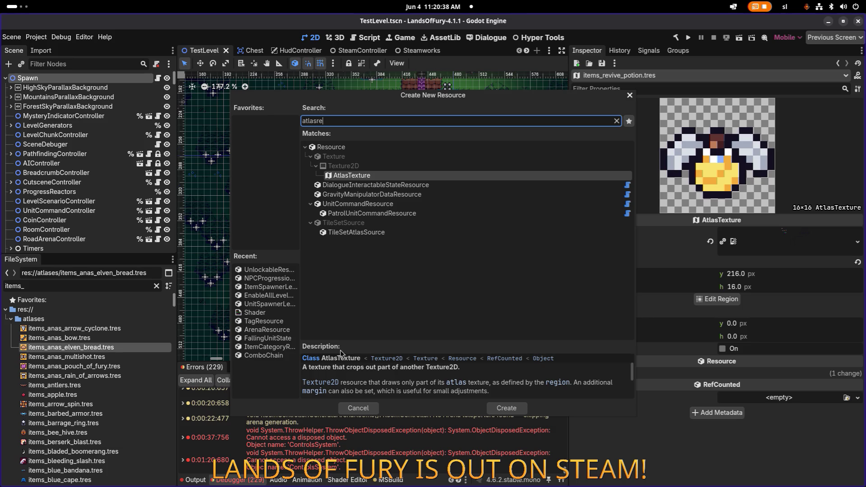
pyautogui.press('Escape')
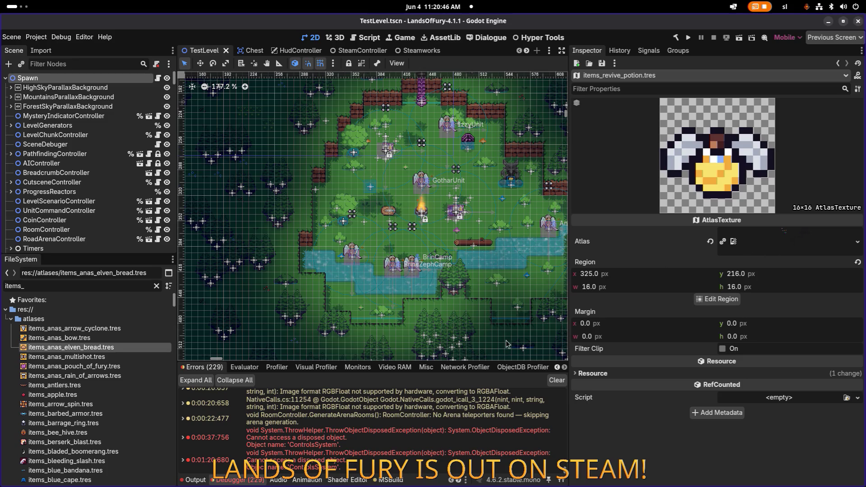
pyautogui.click(127, 389)
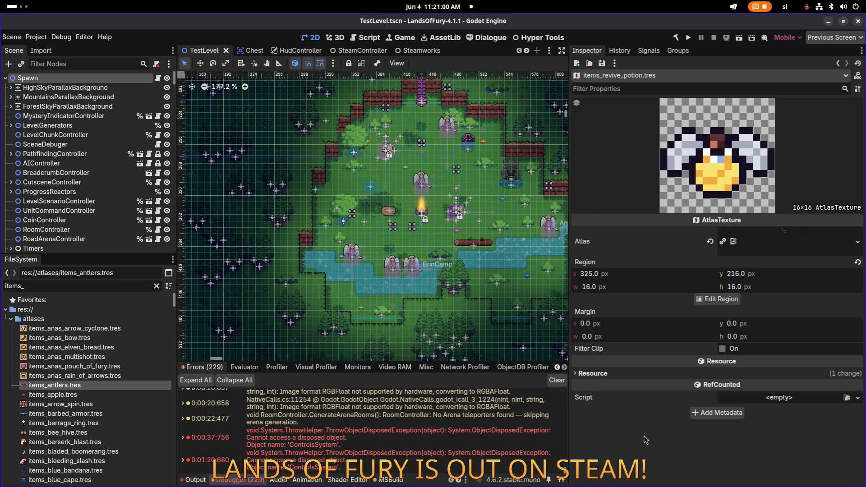
pyautogui.moveTo(530, 396)
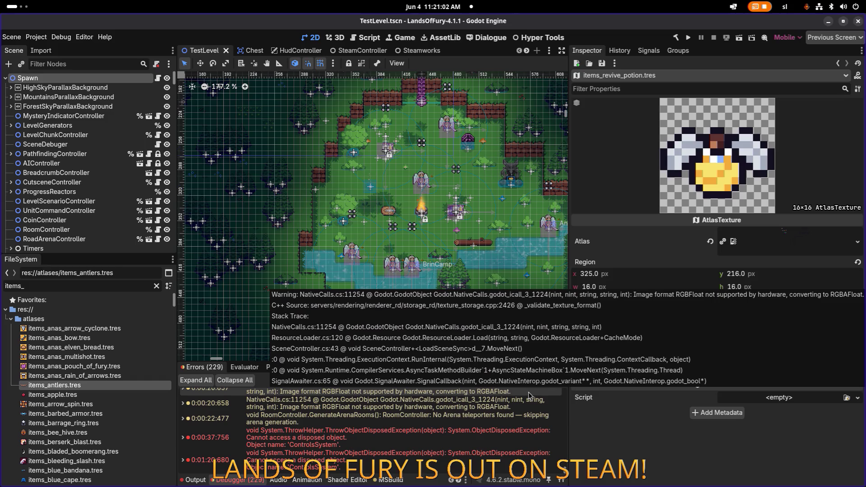
pyautogui.hotkey('alt', 'Tab')
pyautogui.hotkey('alt', 'Tab')
pyautogui.hotkey('alt', 'Tab')
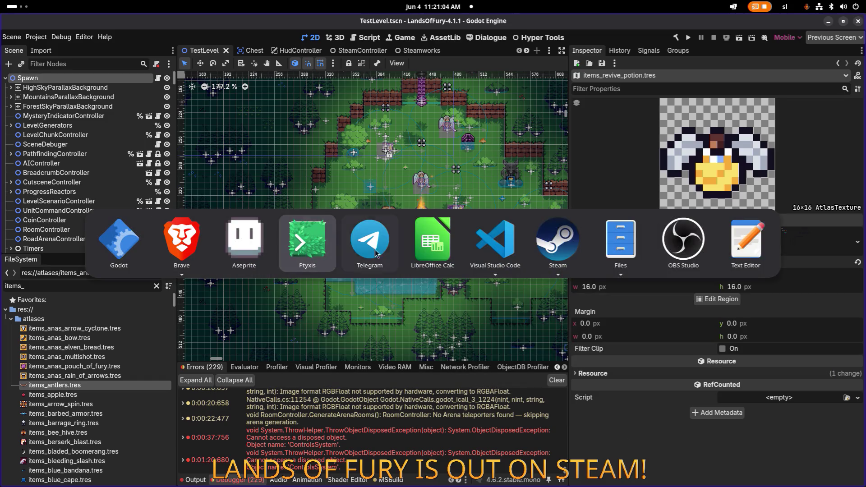
# Look over the Items.png sprite sheet in Aseprite, then return to Translations.csv in Calc.
pyautogui.click(244, 244)
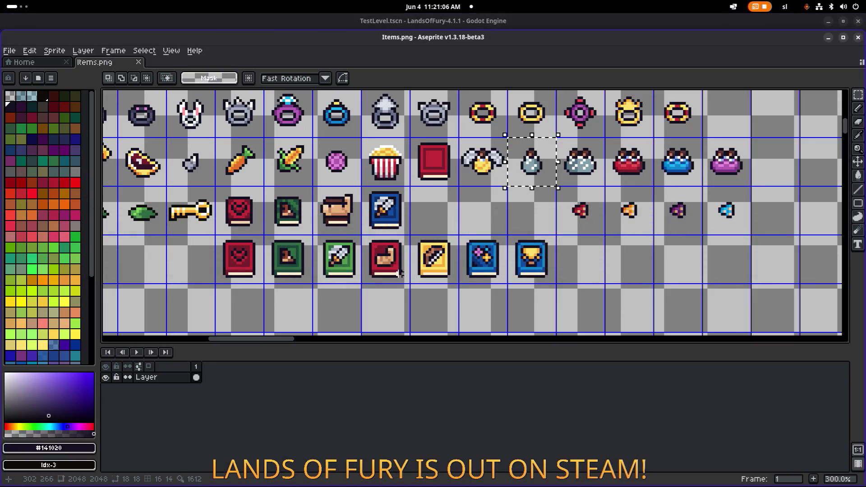
pyautogui.press('i')
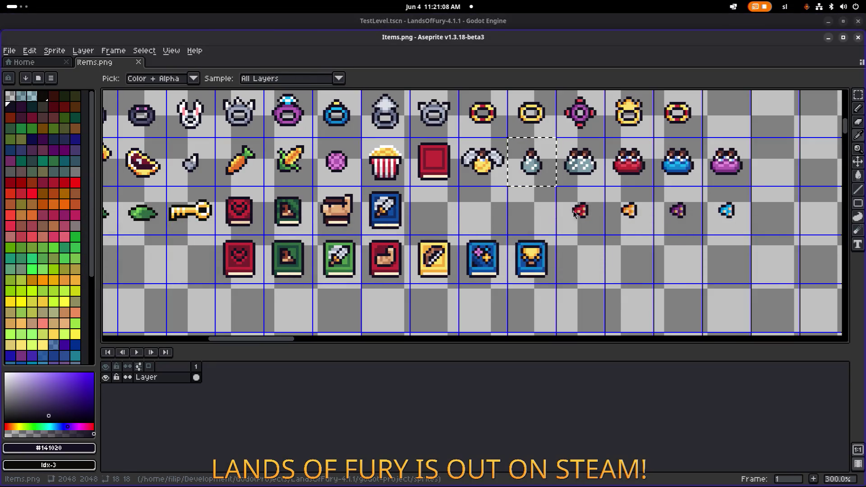
pyautogui.hotkey('alt', 'Tab')
pyautogui.click(429, 236)
pyautogui.press('Escape')
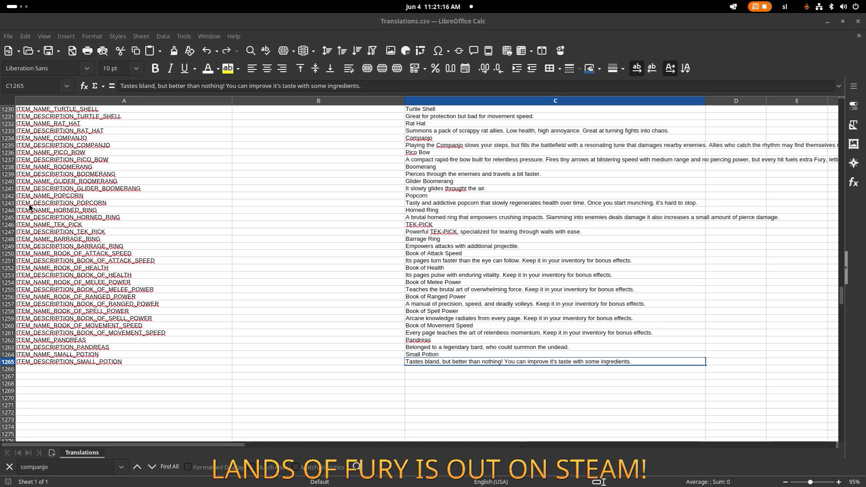
# Paste the reworded Small Potion description into C1265 as unformatted text.
pyautogui.hotkey('ctrl', 'c')
pyautogui.scroll(-1, 361, 252)
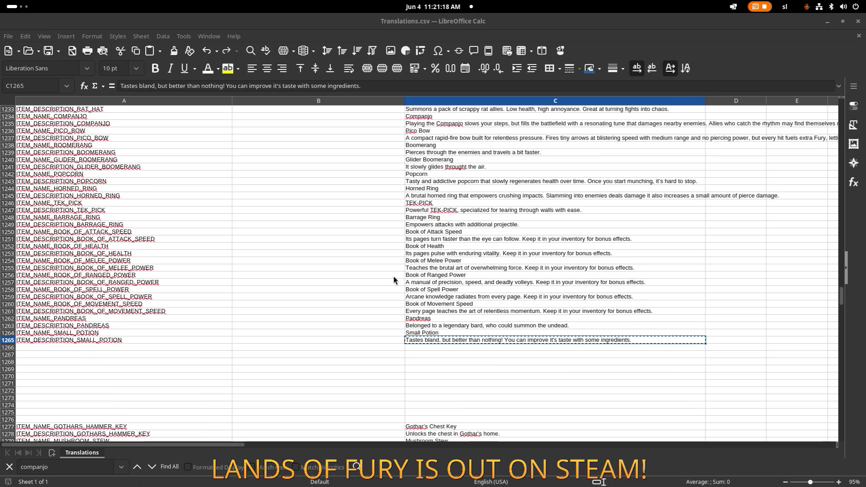
pyautogui.click(584, 302)
pyautogui.click(525, 334)
pyautogui.click(535, 341)
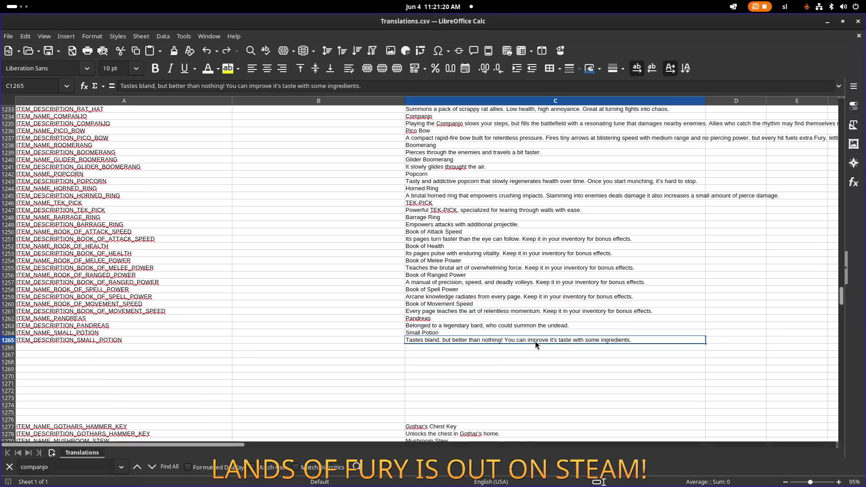
pyautogui.hotkey('ctrl', 'shift', 'v')
pyautogui.click(405, 190)
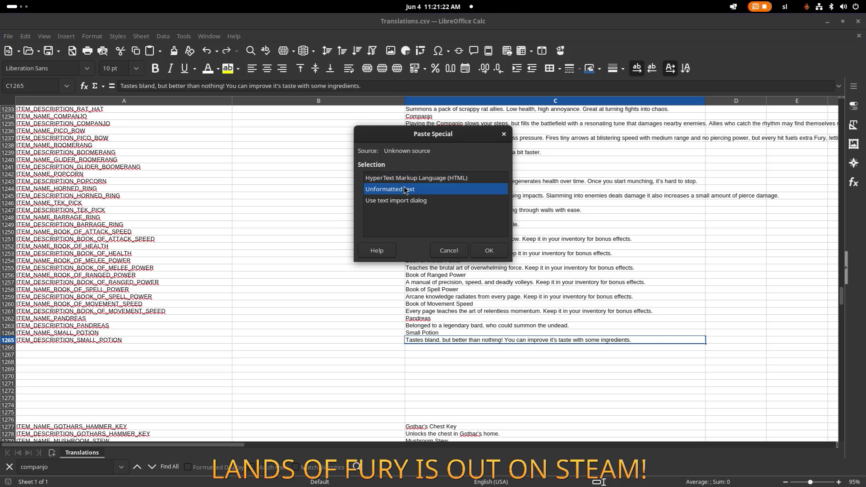
pyautogui.doubleClick(405, 190)
pyautogui.click(590, 282)
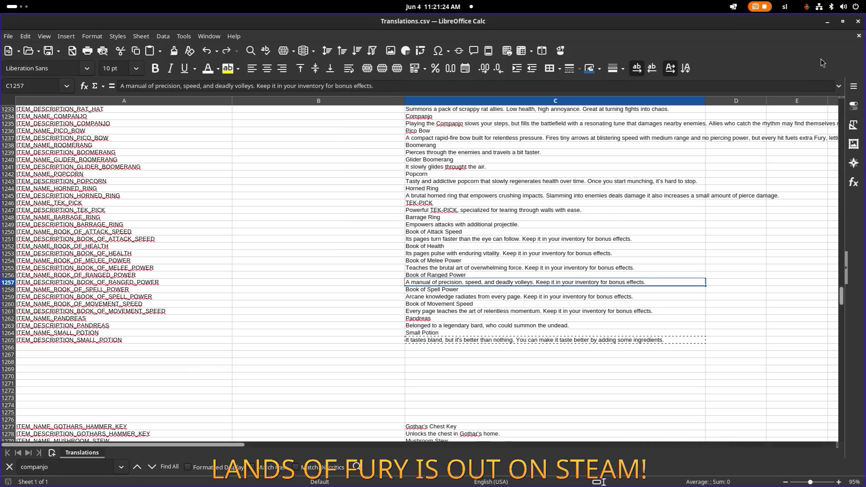
# Switch to the Aseprite sprite sheet, then minimize it to get back to Godot.
pyautogui.hotkey('alt', 'Tab')
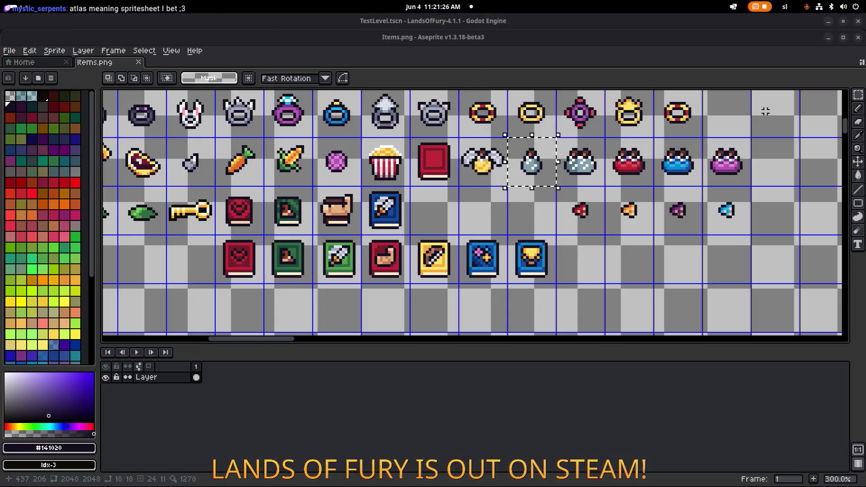
pyautogui.scroll(-1, 496, 217)
pyautogui.scroll(1, 570, 241)
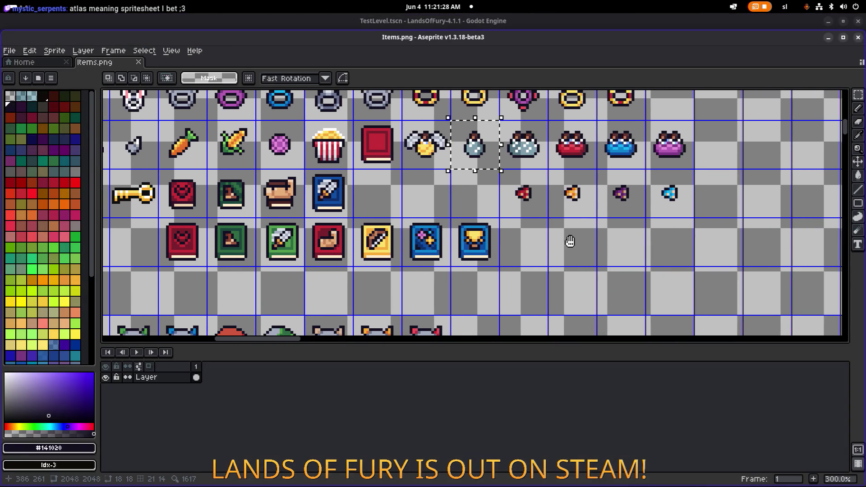
pyautogui.click(828, 42)
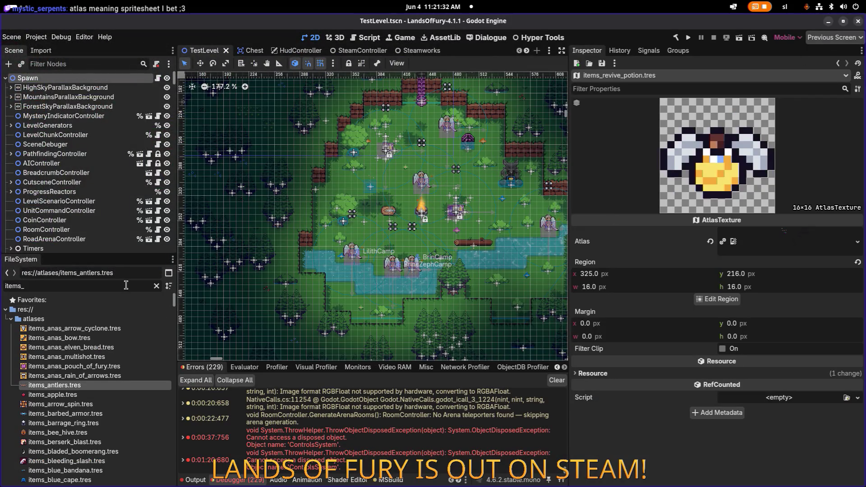
# Filter the FileSystem by 'spore' and open CraftingRedSpore.tres in the Inspector.
pyautogui.doubleClick(126, 285)
pyautogui.write('spore')
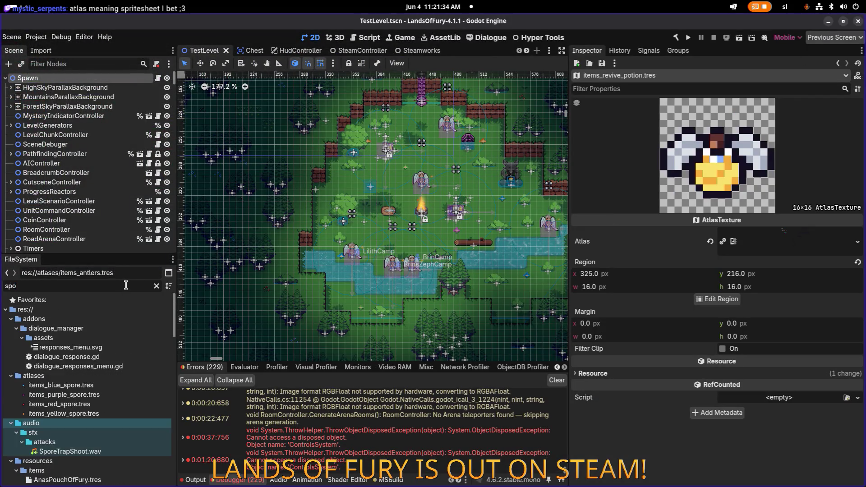
pyautogui.scroll(-3, 104, 367)
pyautogui.scroll(-2, 103, 368)
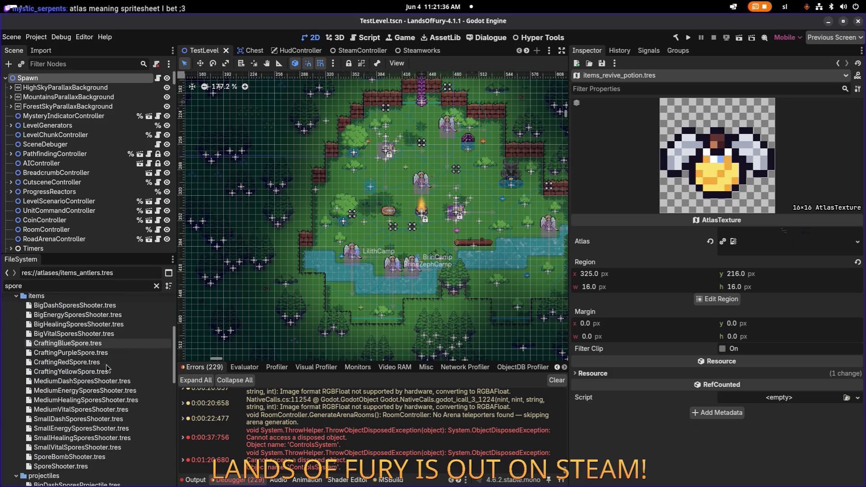
pyautogui.scroll(2, 108, 411)
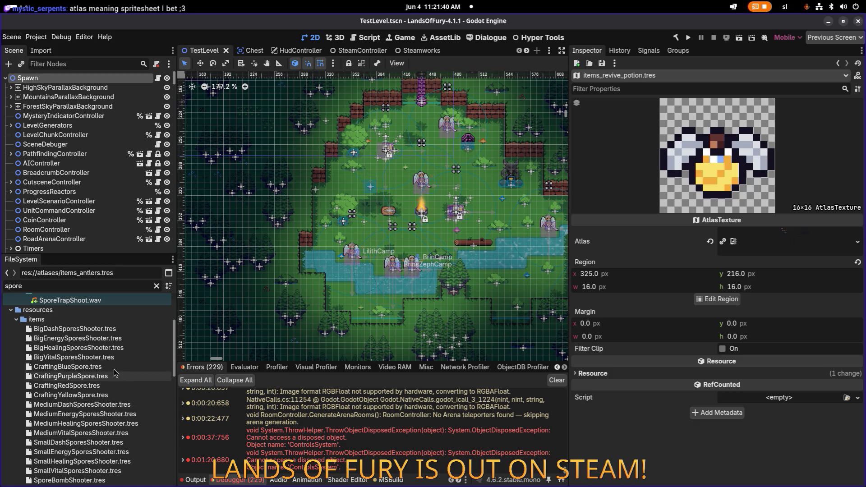
pyautogui.click(112, 367)
pyautogui.click(104, 387)
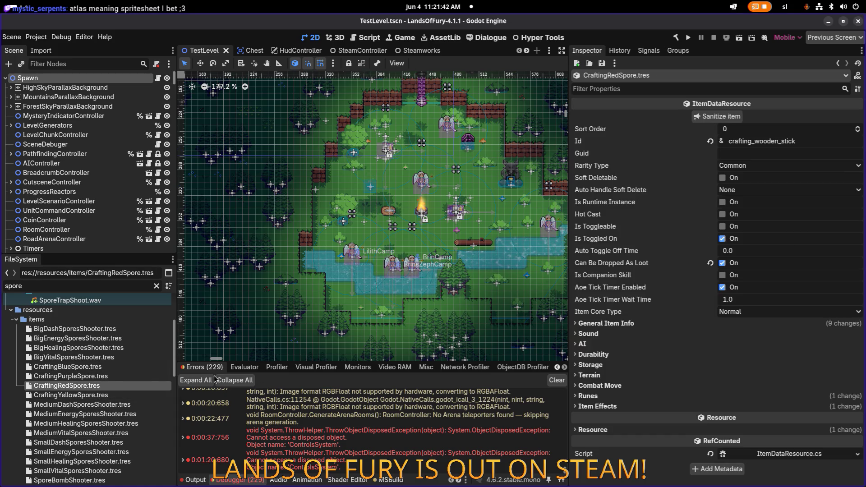
pyautogui.scroll(1, 93, 320)
pyautogui.scroll(3, 94, 320)
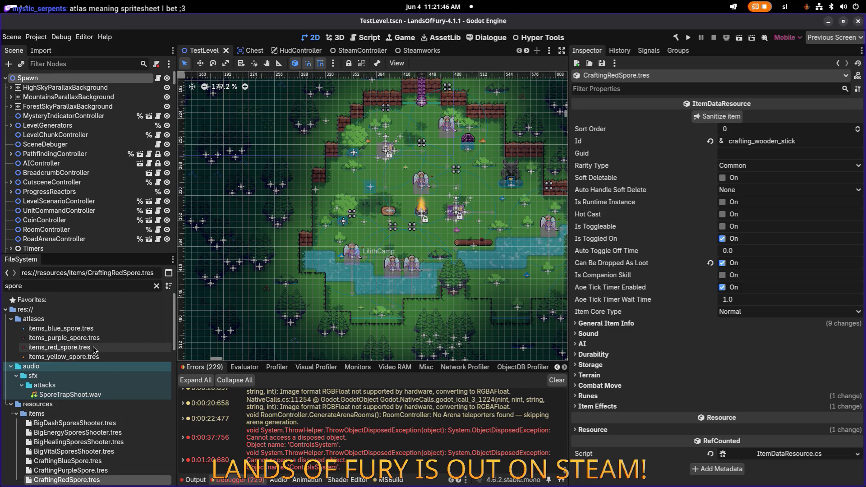
pyautogui.click(77, 436)
pyautogui.scroll(-4, 77, 436)
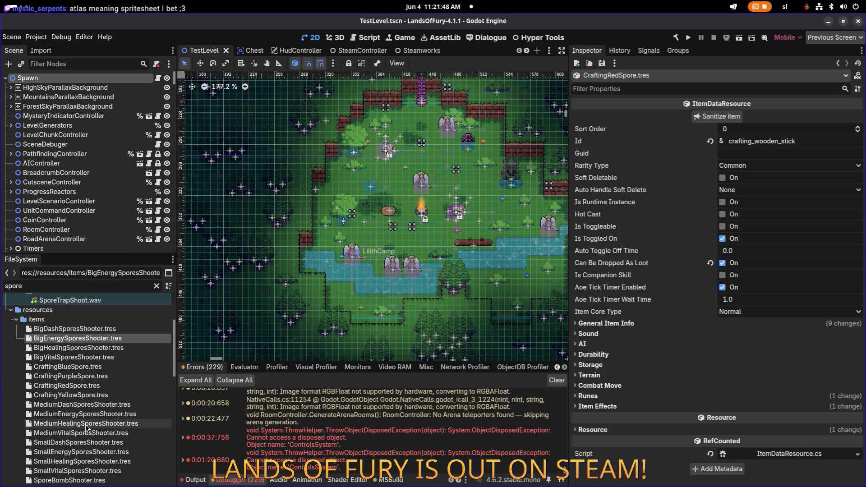
pyautogui.click(68, 385)
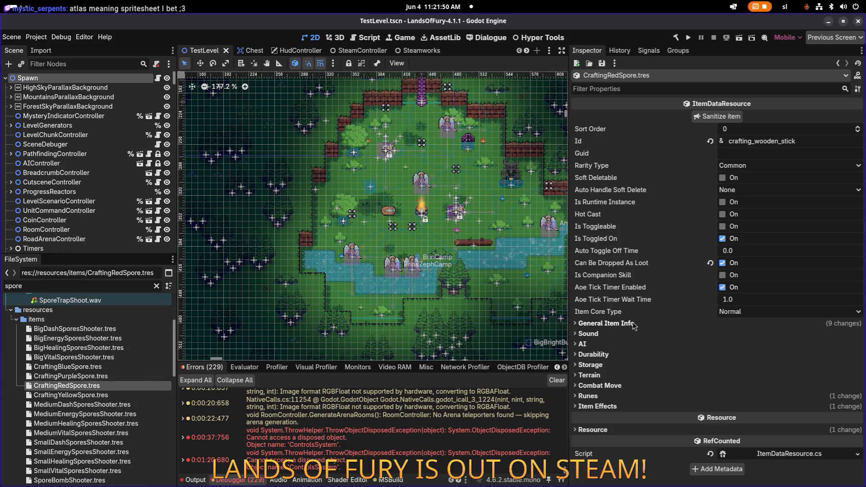
# Change the item's Id from crafting_wooden_stick to crafting_red_spore.
pyautogui.click(802, 140)
pyautogui.moveTo(758, 141); pyautogui.dragTo(798, 141)
pyautogui.write('w')
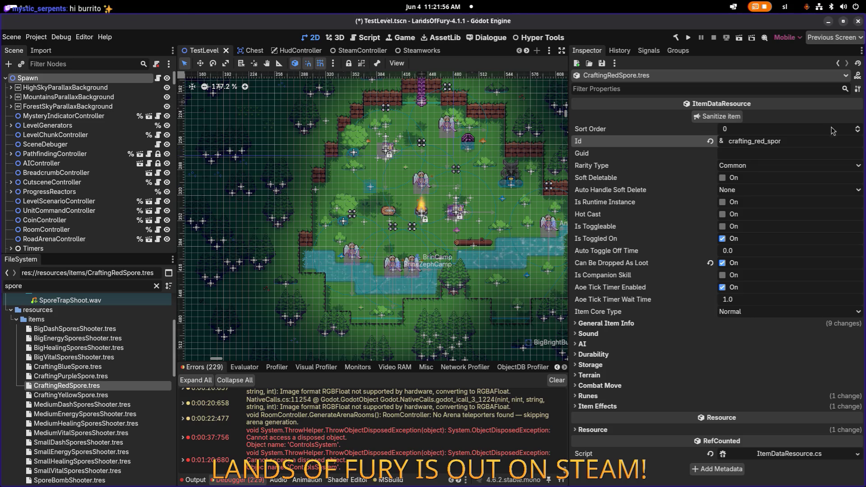
pyautogui.write('e')
pyautogui.click(724, 325)
# Replace WOODEN_STICK with RED_SPORE in the Name and Description keys and save.
pyautogui.scroll(-2, 787, 329)
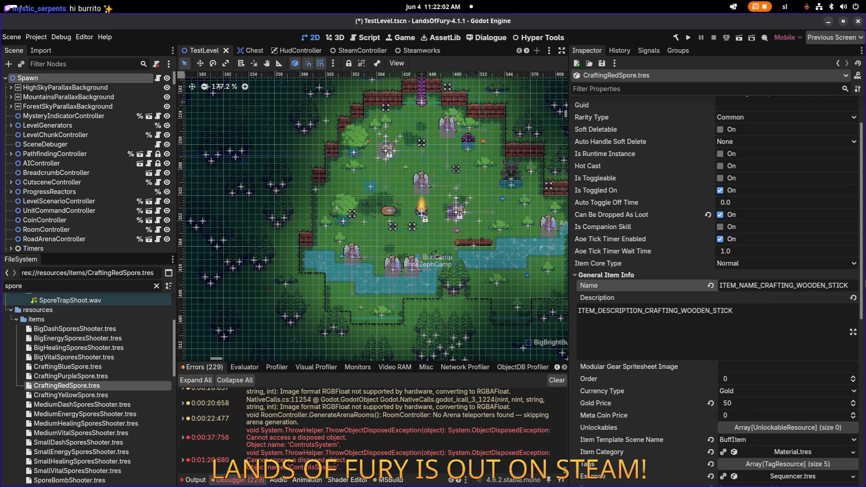
pyautogui.hotkey('shift', 'End')
pyautogui.write('RED_SPORE')
pyautogui.moveTo(681, 311); pyautogui.dragTo(819, 305)
pyautogui.write('RED')
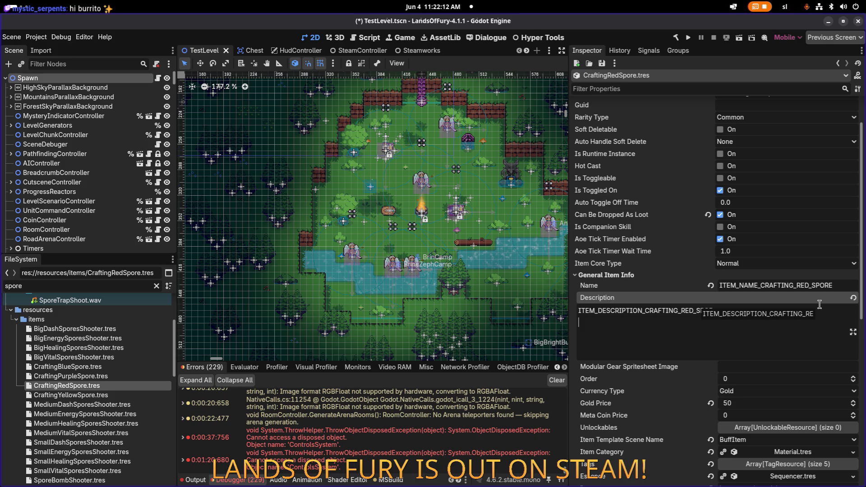
pyautogui.hotkey('ctrl', 's')
# Set the Icon property to items_red_spore and save.
pyautogui.scroll(-2, 775, 321)
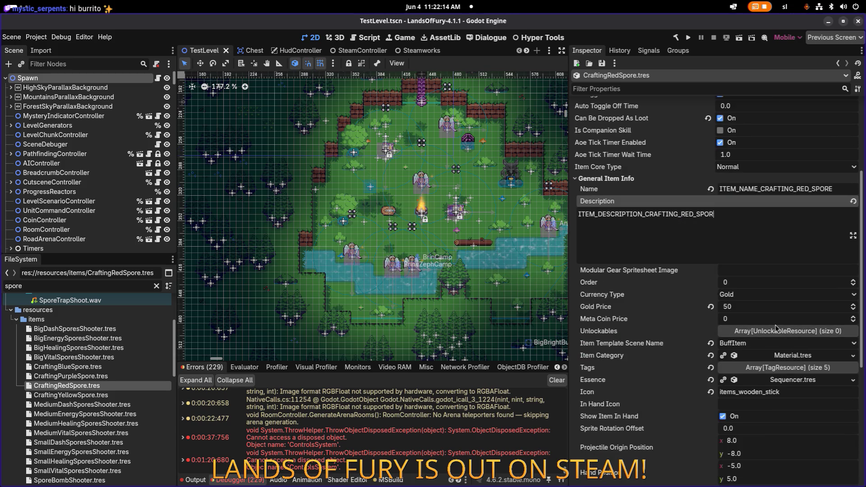
pyautogui.scroll(-4, 775, 320)
pyautogui.click(747, 296)
pyautogui.doubleClick(739, 296)
pyautogui.hotkey('ctrl', 'v')
pyautogui.click(774, 308)
pyautogui.hotkey('ctrl', 's')
pyautogui.scroll(-4, 784, 312)
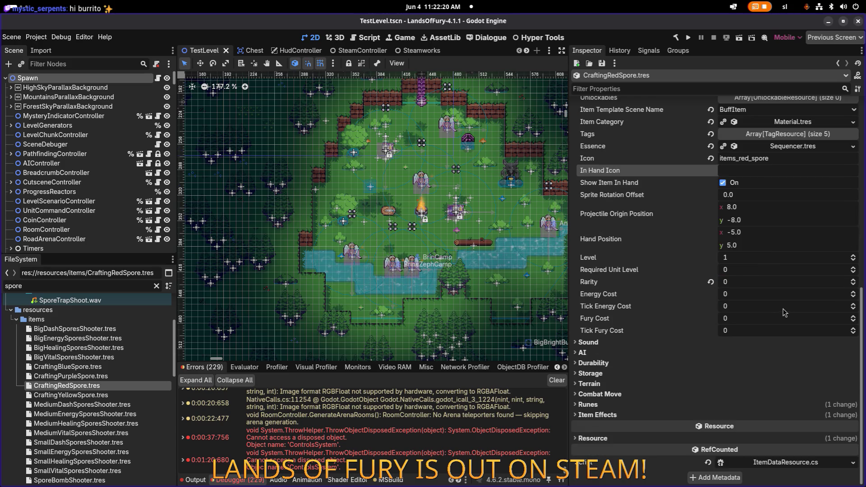
# Check Item Effects, then set CraftingRedSpore's Gold Price to 20 and save.
pyautogui.click(672, 414)
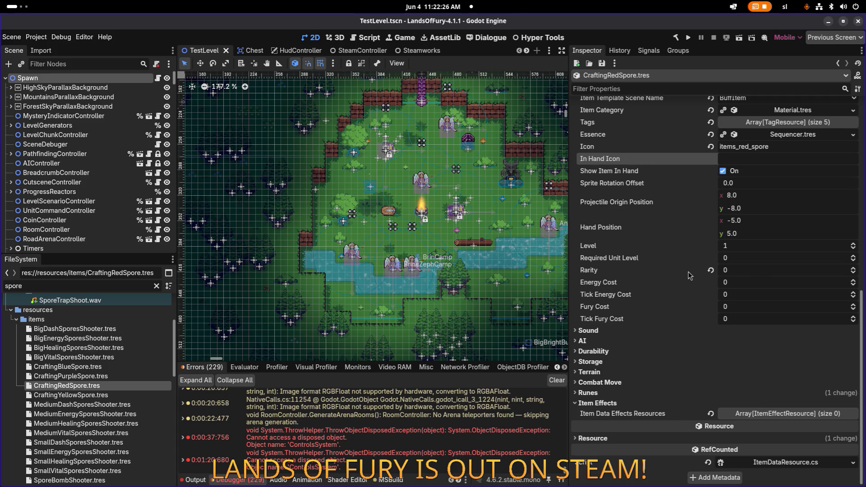
pyautogui.scroll(5, 684, 283)
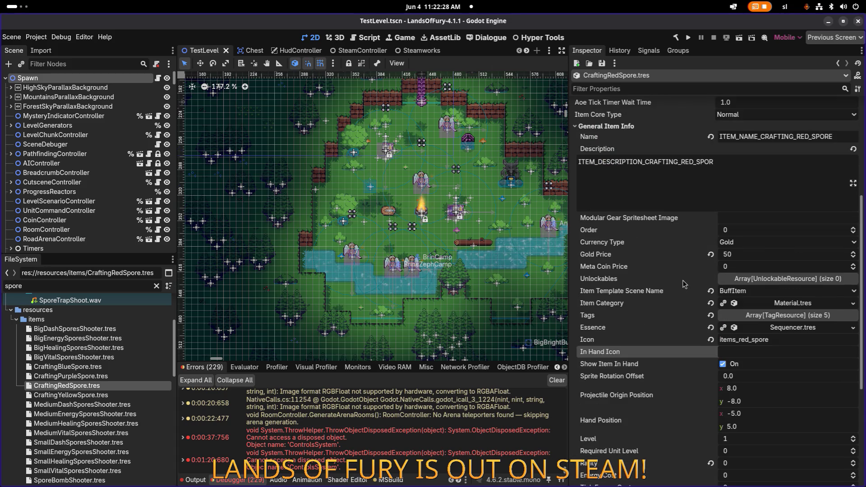
pyautogui.scroll(5, 684, 284)
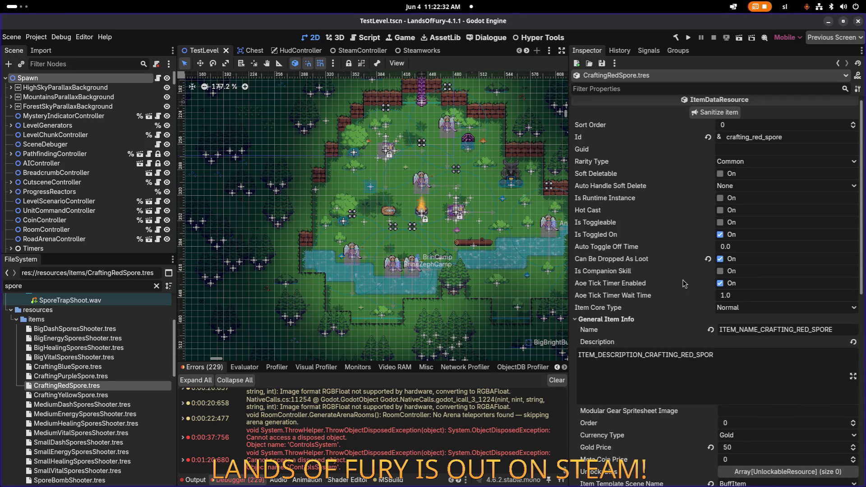
pyautogui.scroll(-5, 684, 283)
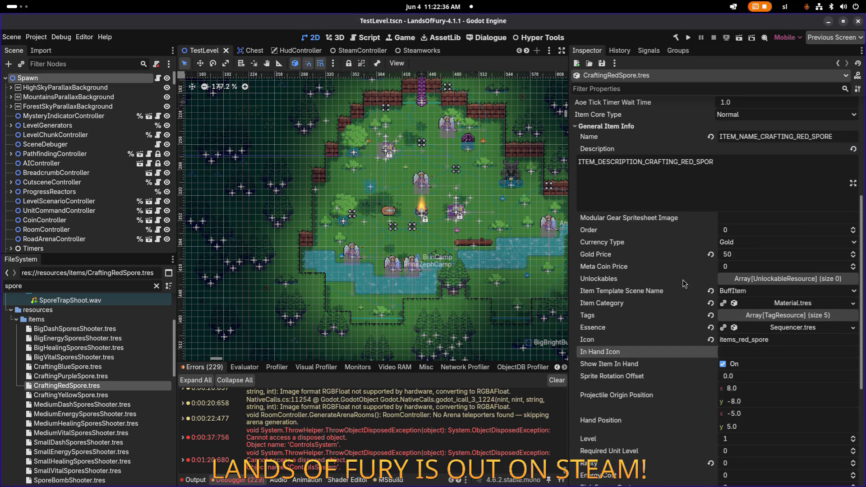
pyautogui.click(757, 255)
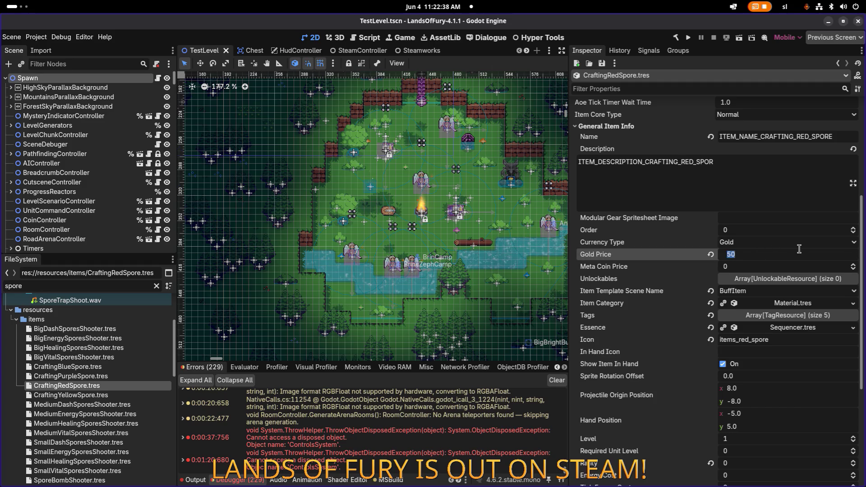
pyautogui.write('20')
pyautogui.press('Return')
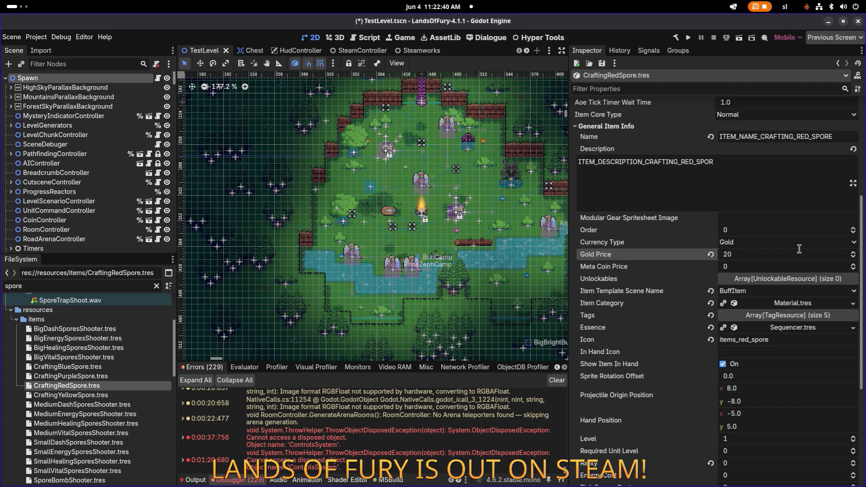
pyautogui.hotkey('ctrl', 's')
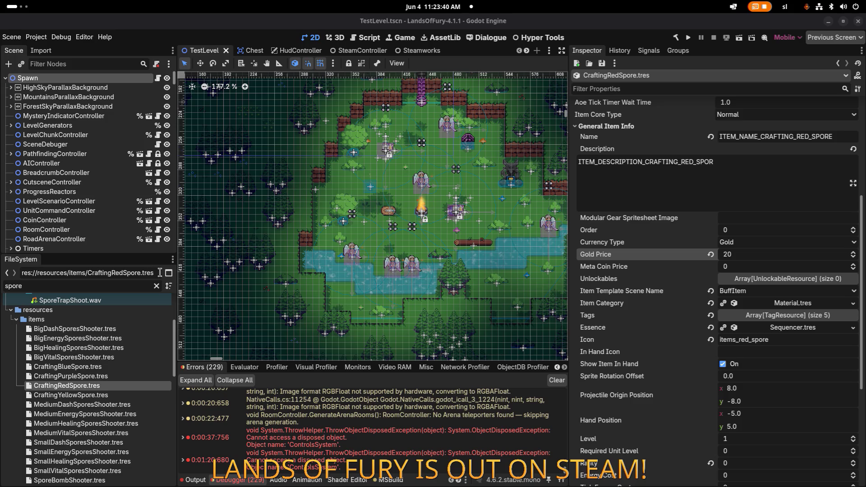
pyautogui.moveTo(409, 201); pyautogui.dragTo(351, 212)
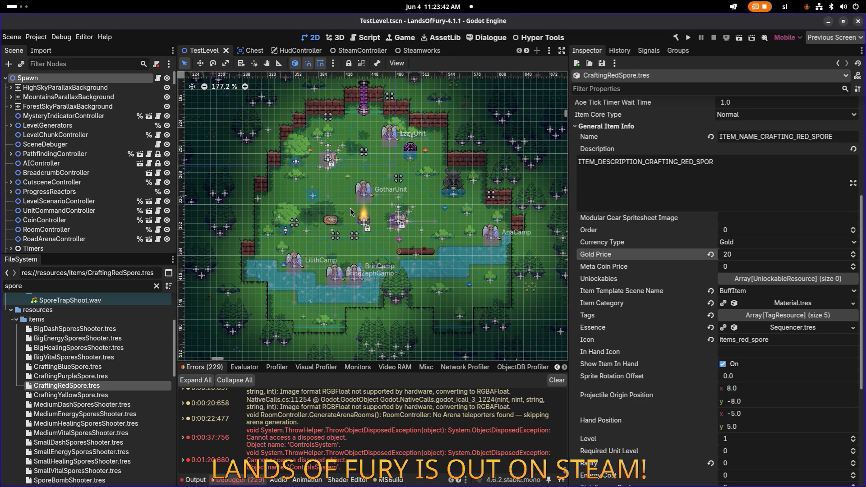
pyautogui.scroll(1, 351, 212)
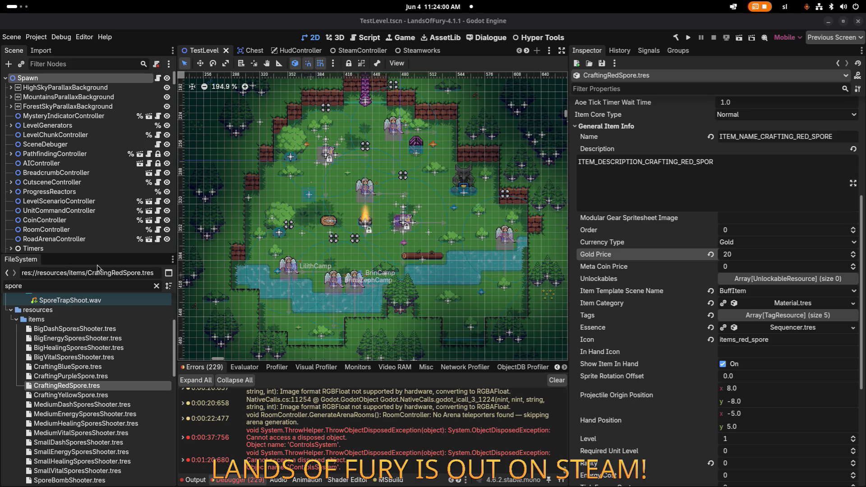
pyautogui.click(112, 384)
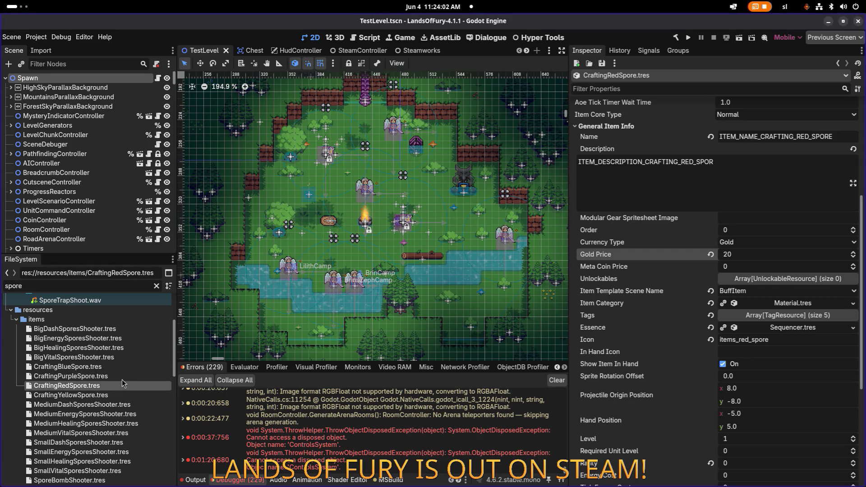
# Finish the key as ITEM_DESCRIPTION_CRAFTING_RED_SPORE, save, copy the Name key, then select A1267 in Calc.
pyautogui.click(760, 171)
pyautogui.write('E')
pyautogui.hotkey('ctrl', 's')
pyautogui.doubleClick(782, 137)
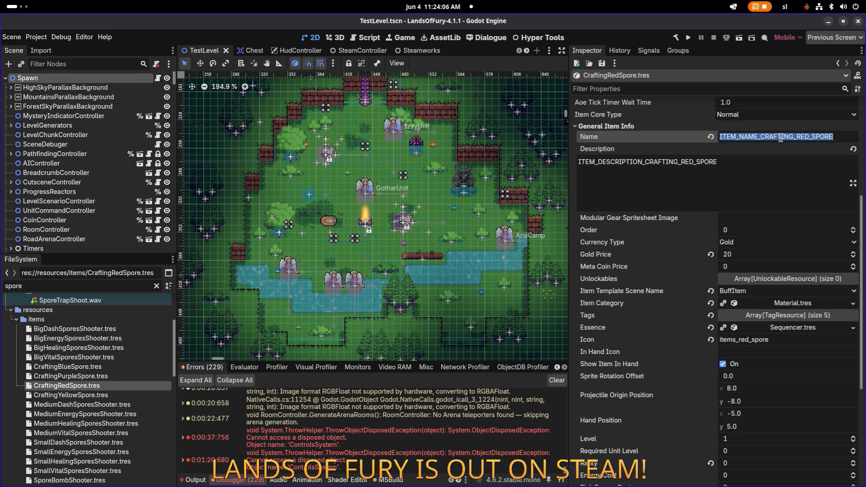
pyautogui.hotkey('alt', 'Tab')
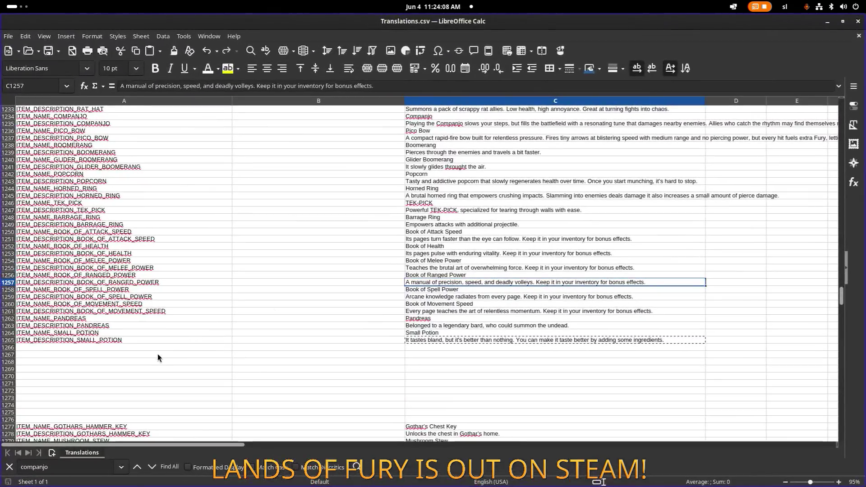
pyautogui.click(158, 354)
pyautogui.rightClick(161, 356)
# Insert 10 empty rows at row 1267 in Translations.csv.
pyautogui.moveTo(234, 212)
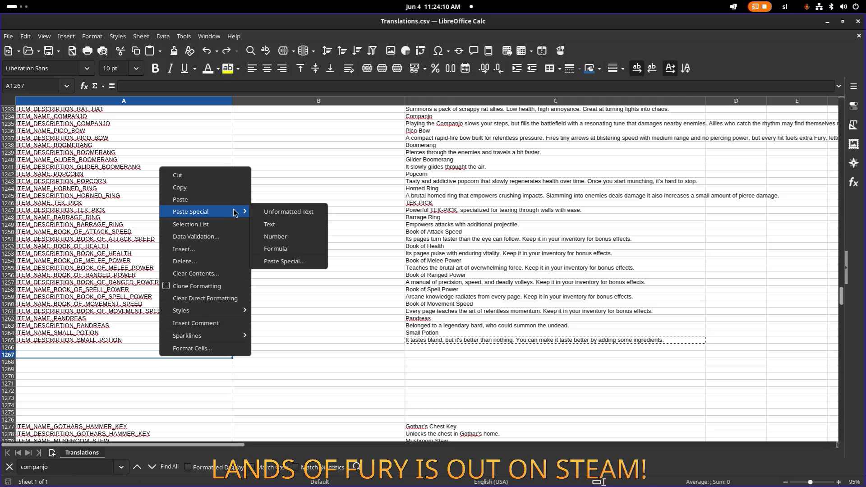
pyautogui.click(226, 249)
pyautogui.click(450, 202)
pyautogui.write('0')
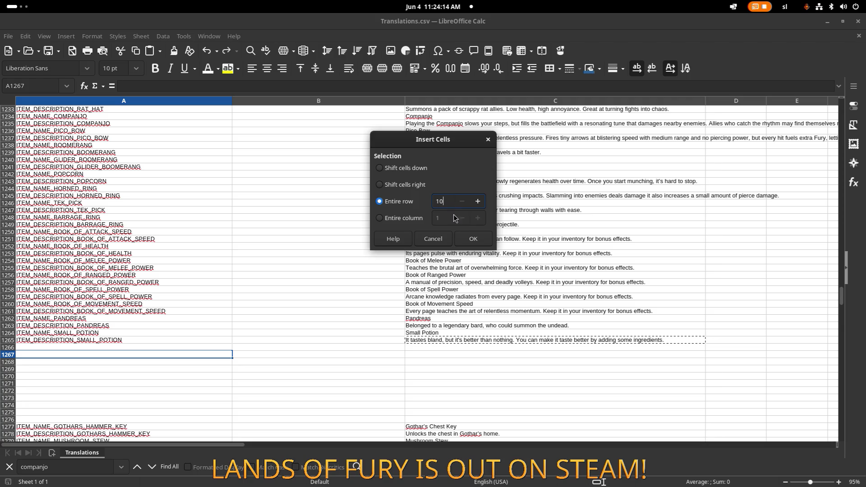
pyautogui.press('Return')
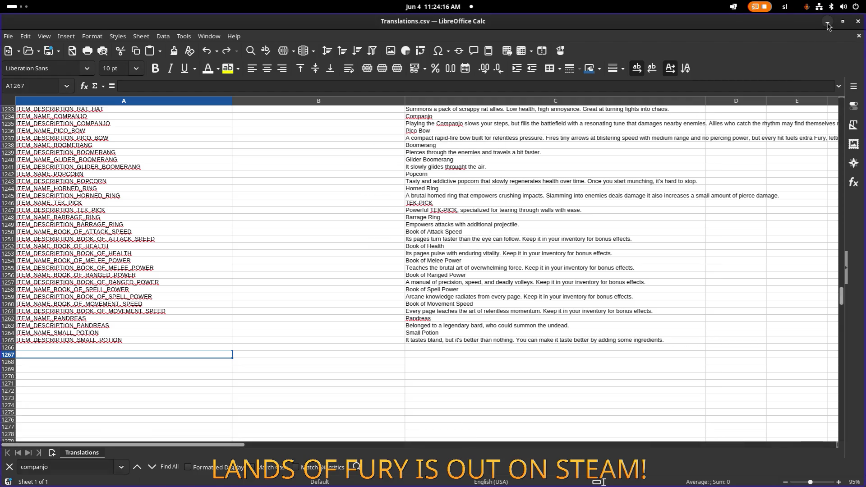
# Paste the red spore's Name key from Godot into A1266 and A1267.
pyautogui.click(828, 23)
pyautogui.doubleClick(789, 135)
pyautogui.hotkey('ctrl', 'c')
pyautogui.hotkey('alt', 'Tab')
pyautogui.click(380, 237)
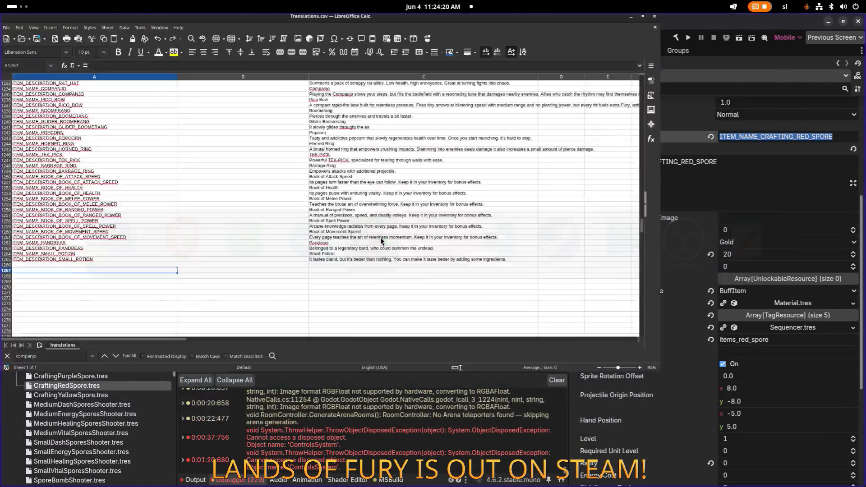
pyautogui.click(156, 348)
pyautogui.hotkey('ctrl', 'v')
pyautogui.press('Return')
pyautogui.hotkey('ctrl', 'v')
# Turn the A1267 key into ITEM_DESCRIPTION_CRAFTING_RED_SPORE.
pyautogui.click(63, 347)
pyautogui.doubleClick(61, 341)
pyautogui.doubleClick(55, 340)
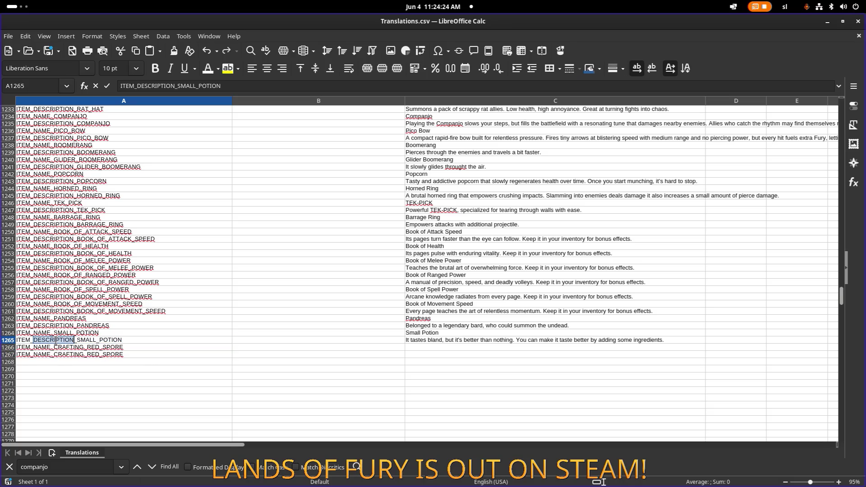
pyautogui.click(40, 357)
pyautogui.doubleClick(42, 354)
pyautogui.write('DESCRIPTION')
# Copy the two red spore key rows and paste them into A1268, A1270 and A1272.
pyautogui.click(118, 348)
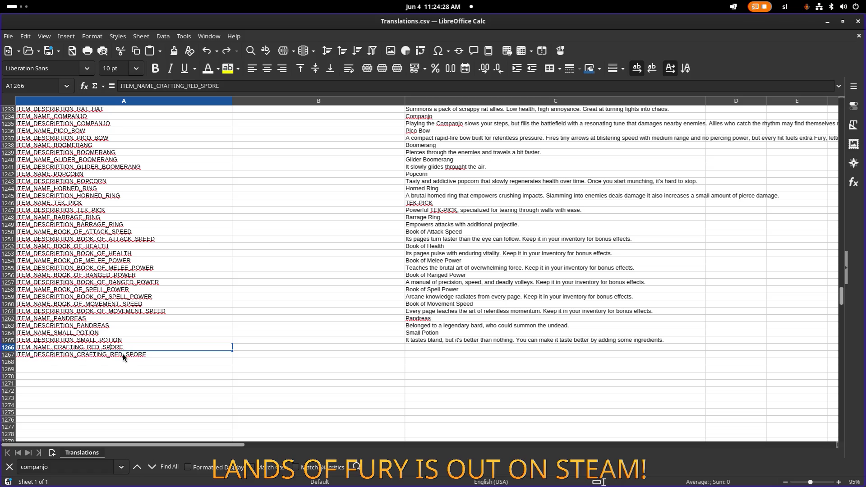
pyautogui.click(141, 365)
pyautogui.moveTo(142, 349); pyautogui.dragTo(142, 356)
pyautogui.hotkey('ctrl', 'c')
pyautogui.click(143, 364)
pyautogui.hotkey('ctrl', 'v')
pyautogui.click(144, 377)
pyautogui.hotkey('ctrl', 'v')
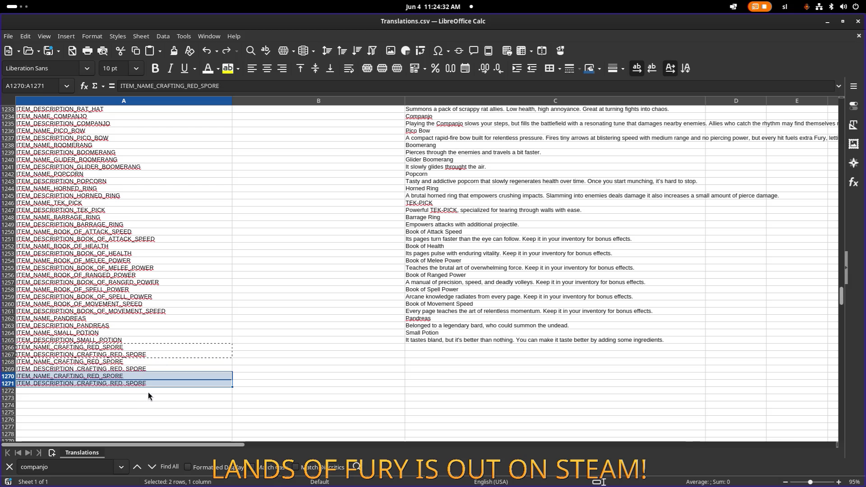
pyautogui.click(148, 392)
pyautogui.hotkey('ctrl', 'v')
pyautogui.click(418, 347)
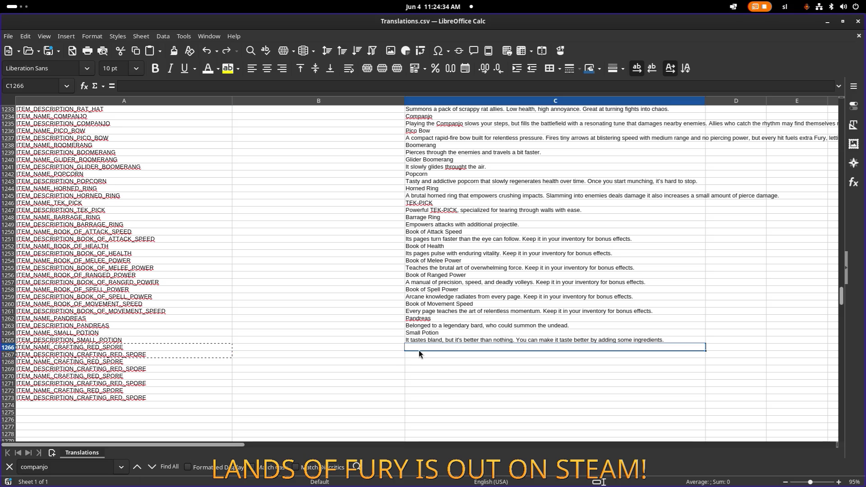
# Enter 'Red Spores' as the red spore name in C1266.
pyautogui.write('Red s')
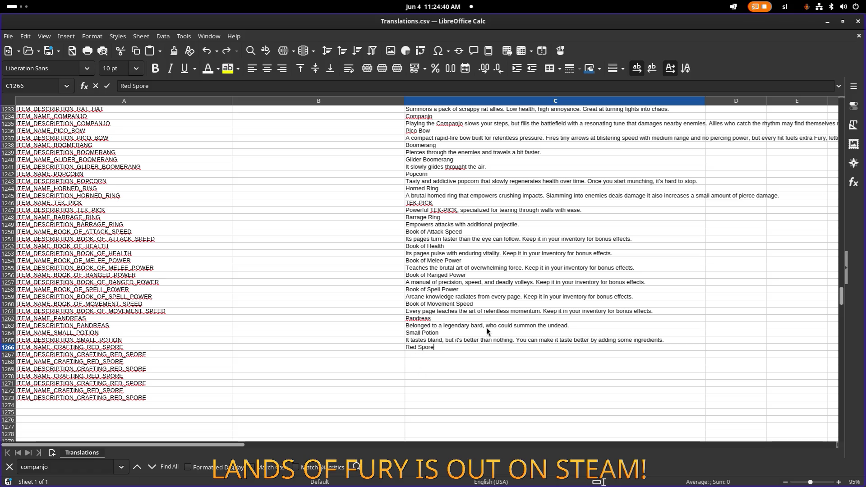
pyautogui.write('s')
pyautogui.press('Return')
pyautogui.click(451, 339)
# Paste the crimson spore description unformatted into C1267 and delete its trailing Health sentence.
pyautogui.click(437, 355)
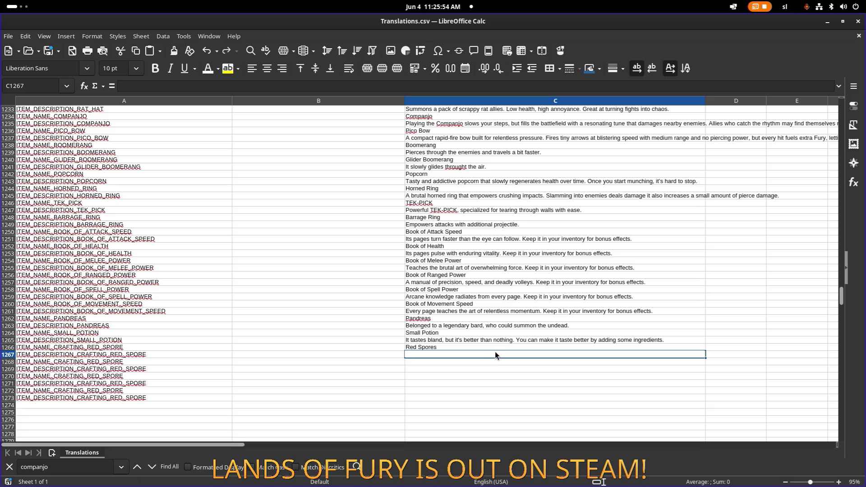
pyautogui.hotkey('ctrl', 'shift', 'v')
pyautogui.press('Down')
pyautogui.press('Return')
pyautogui.doubleClick(648, 358)
pyautogui.doubleClick(551, 354)
pyautogui.keyDown('shift'); pyautogui.click(664, 351); pyautogui.keyUp('shift')
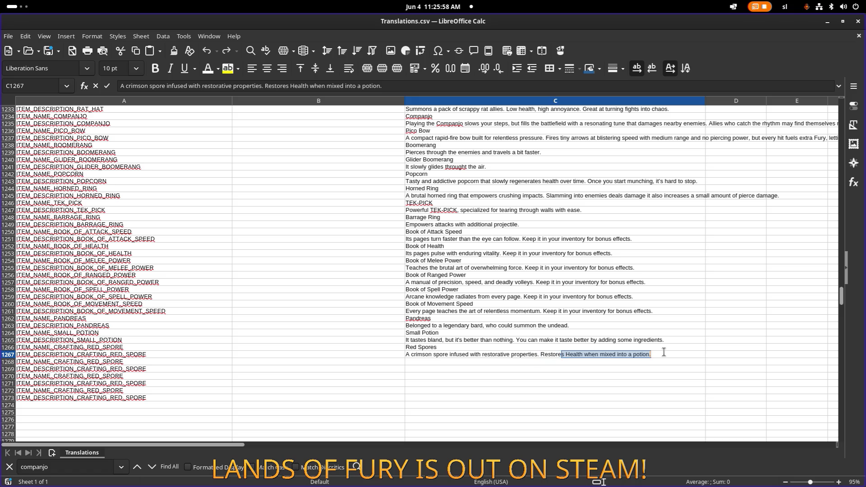
pyautogui.press('BackSpace')
pyautogui.press('BackSpace')
pyautogui.press('BackSpace')
pyautogui.press('BackSpace')
pyautogui.click(547, 370)
pyautogui.click(541, 361)
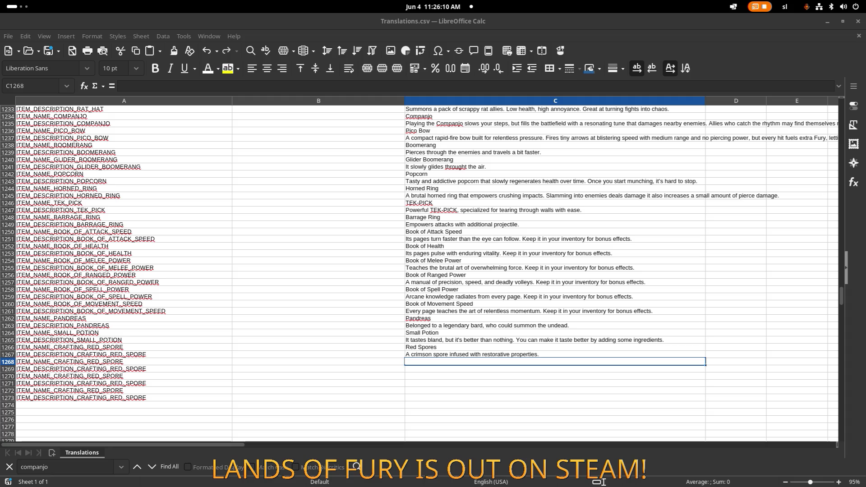
# Enter 'Blue Spore' in C1268 and paste its description unformatted into C1269.
pyautogui.click(523, 330)
pyautogui.click(486, 364)
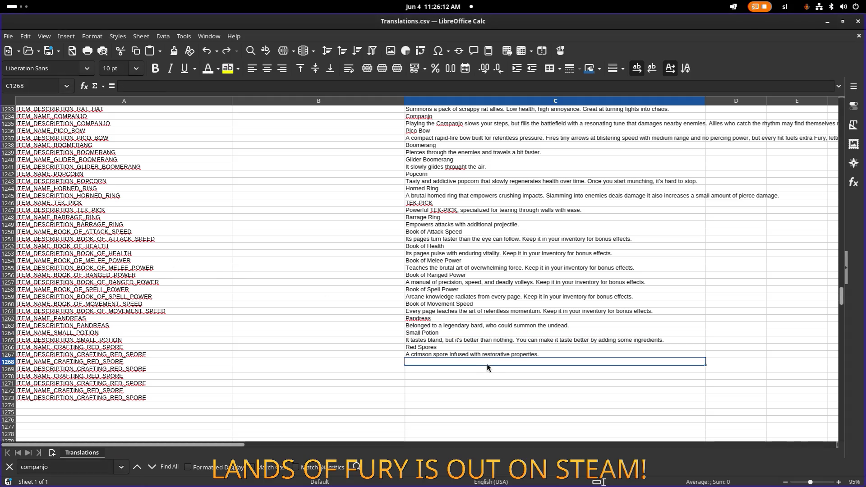
pyautogui.click(480, 372)
pyautogui.click(464, 361)
pyautogui.write('Blue Spore')
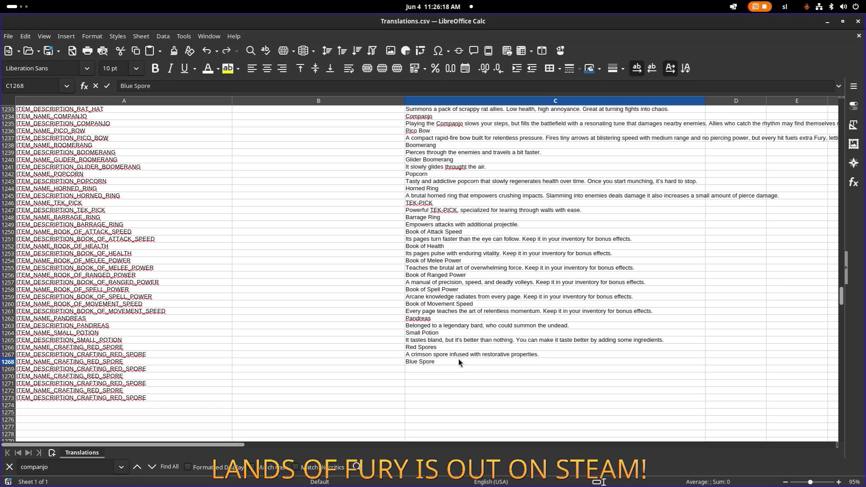
pyautogui.click(450, 346)
pyautogui.click(456, 357)
pyautogui.click(450, 368)
pyautogui.hotkey('ctrl', 'shift', 'v')
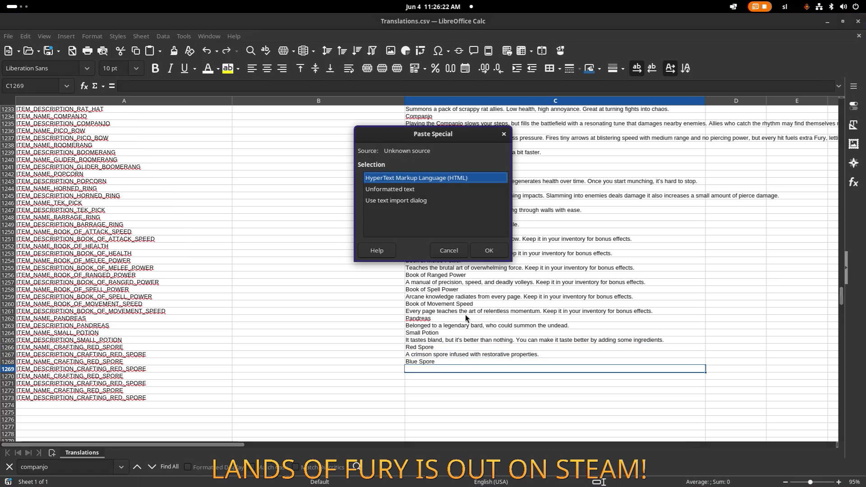
pyautogui.doubleClick(390, 189)
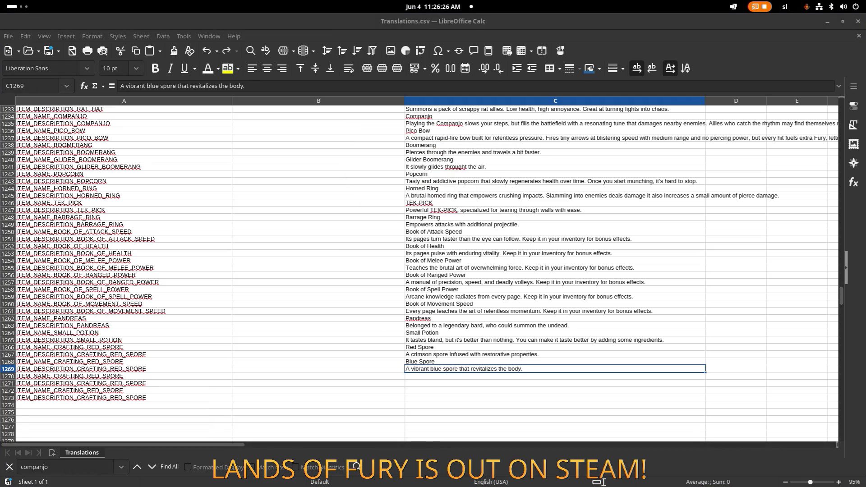
# Enter 'Yellow Spore' in C1270 and paste its description unformatted into C1271.
pyautogui.click(434, 377)
pyautogui.write('Yellow S')
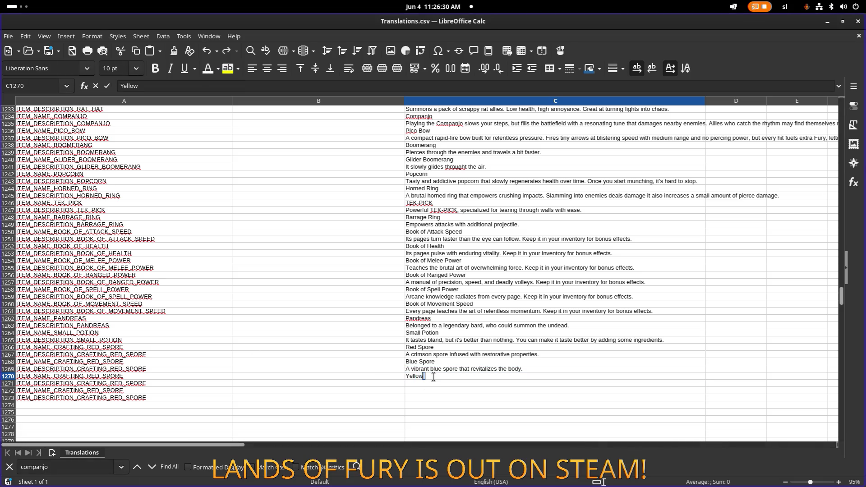
pyautogui.write('pore')
pyautogui.press('Return')
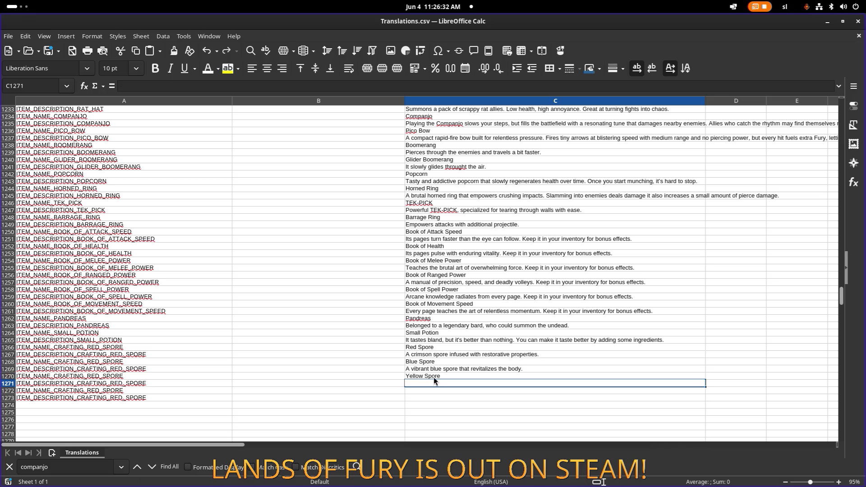
pyautogui.hotkey('ctrl', 'shift', 'v')
pyautogui.click(403, 189)
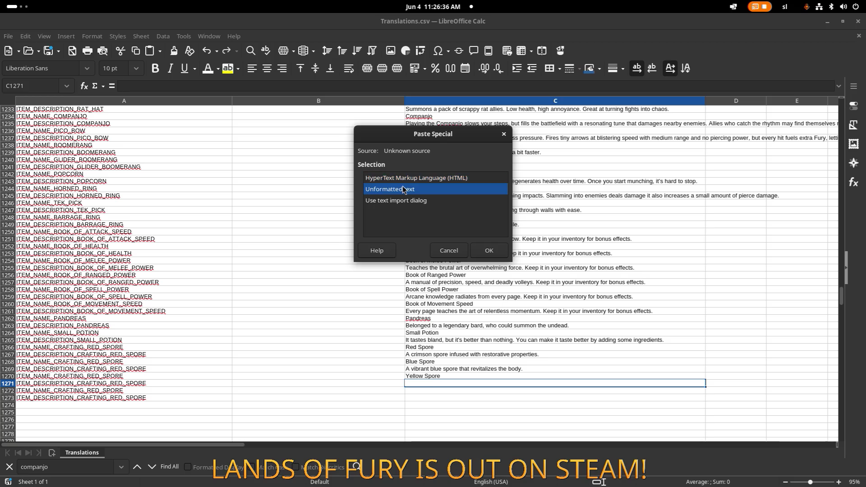
pyautogui.doubleClick(403, 189)
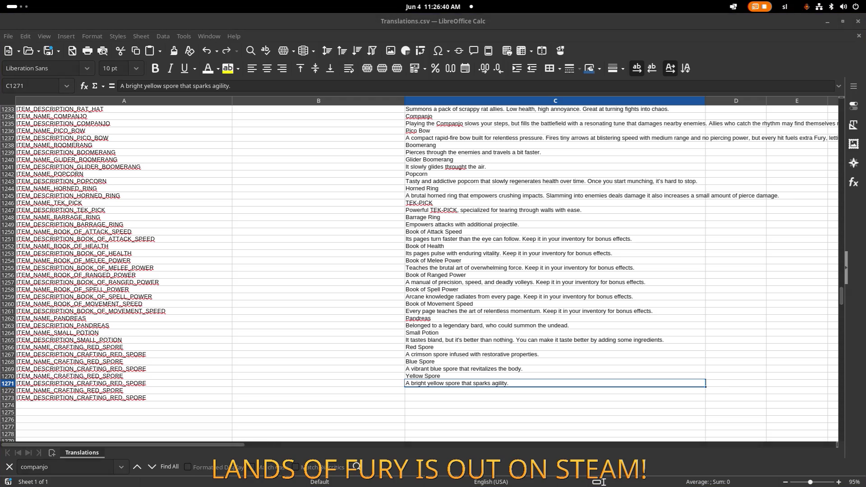
# Enter 'Purple Spore' in C1272 and paste its description unformatted into C1273.
pyautogui.click(473, 390)
pyautogui.write('Purple Spore')
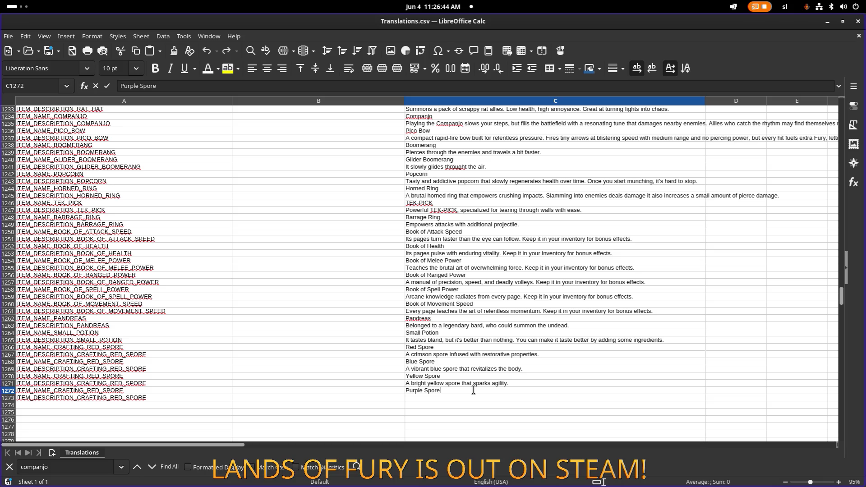
pyautogui.press('Return')
pyautogui.hotkey('ctrl', 'shift', 'v')
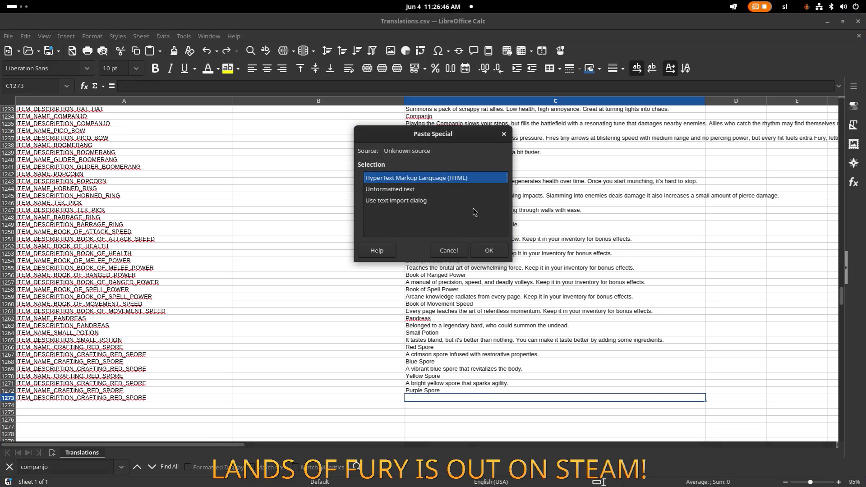
pyautogui.click(489, 250)
pyautogui.doubleClick(604, 396)
pyautogui.click(117, 348)
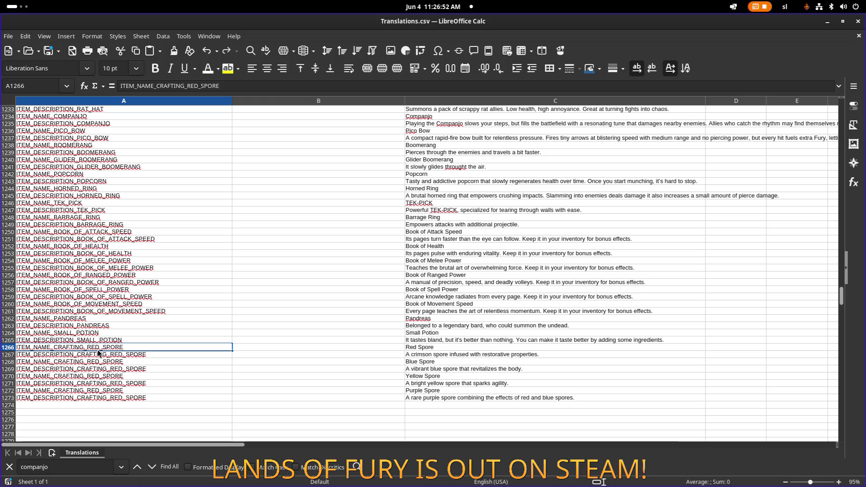
pyautogui.click(101, 355)
# Change RED to BLUE in the A1268 and A1269 spore name and description keys.
pyautogui.doubleClick(101, 361)
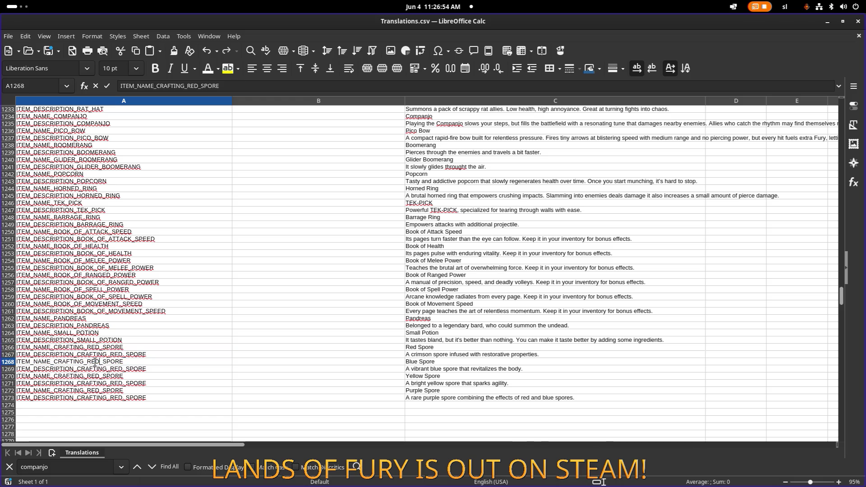
pyautogui.moveTo(99, 361); pyautogui.dragTo(89, 362)
pyautogui.write('BLUE')
pyautogui.hotkey('shift', 'Left')
pyautogui.hotkey('shift', 'Left')
pyautogui.hotkey('shift', 'Left')
pyautogui.press('Return')
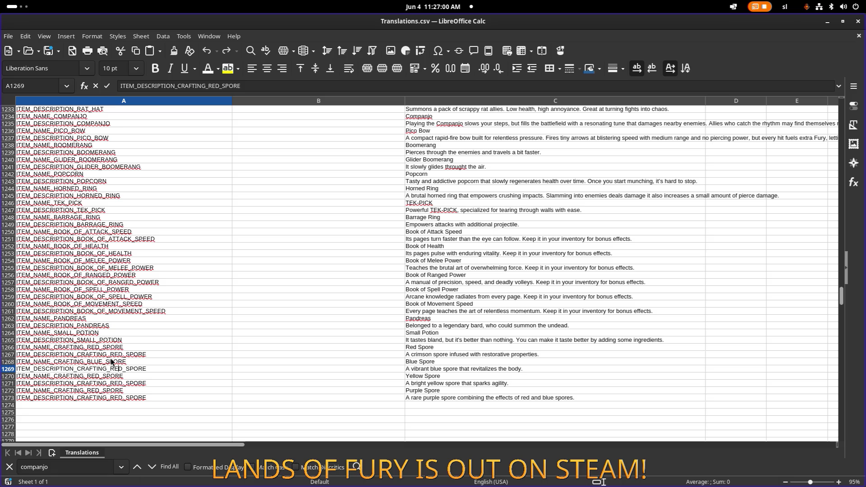
pyautogui.write('BLUE')
pyautogui.press('Return')
# Rename the A1270 and A1271 keys to the YELLOW spore name and description.
pyautogui.press('F2')
pyautogui.press('Delete')
pyautogui.press('Delete')
pyautogui.press('Delete')
pyautogui.write('YELLOW')
pyautogui.press('Return')
pyautogui.press('F2')
pyautogui.press('BackSpace')
pyautogui.press('BackSpace')
pyautogui.press('BackSpace')
pyautogui.write('YELLOW')
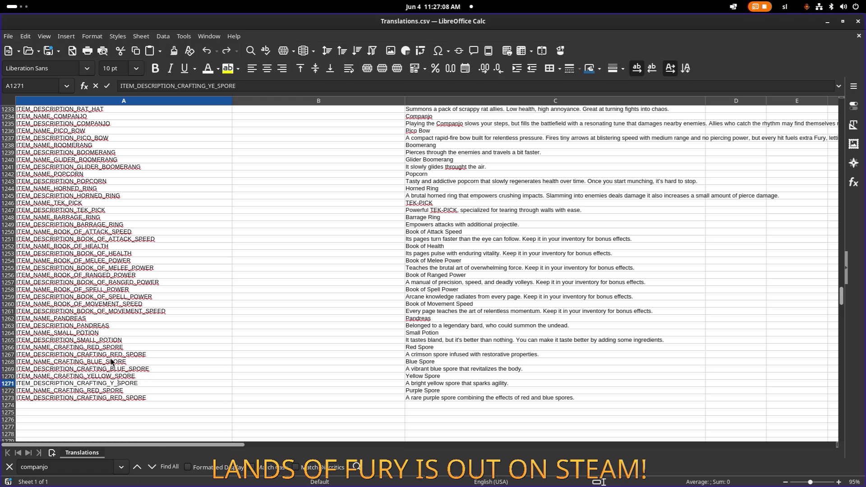
pyautogui.hotkey('shift', 'Return')
pyautogui.press('Down')
pyautogui.press('Down')
# Rename the A1272 and A1273 keys to the PURPLE spore name and description.
pyautogui.press('F2')
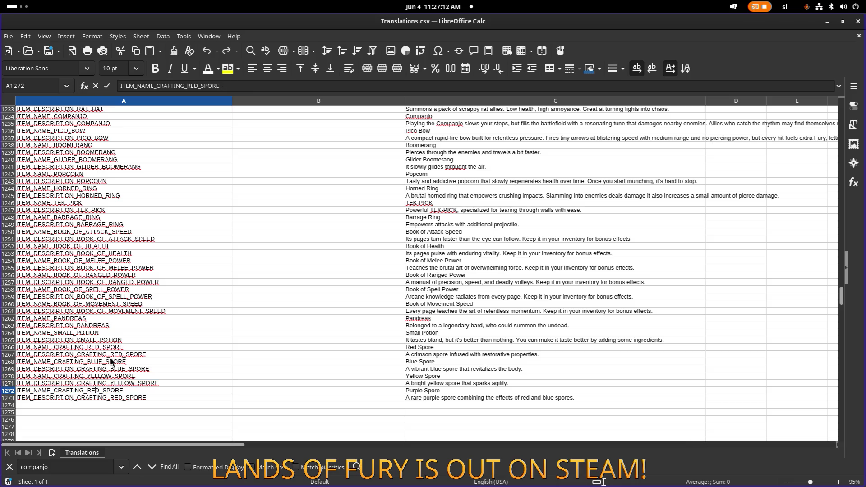
pyautogui.press('BackSpace')
pyautogui.press('BackSpace')
pyautogui.press('BackSpace')
pyautogui.write('PURPLE')
pyautogui.press('Return')
pyautogui.press('F2')
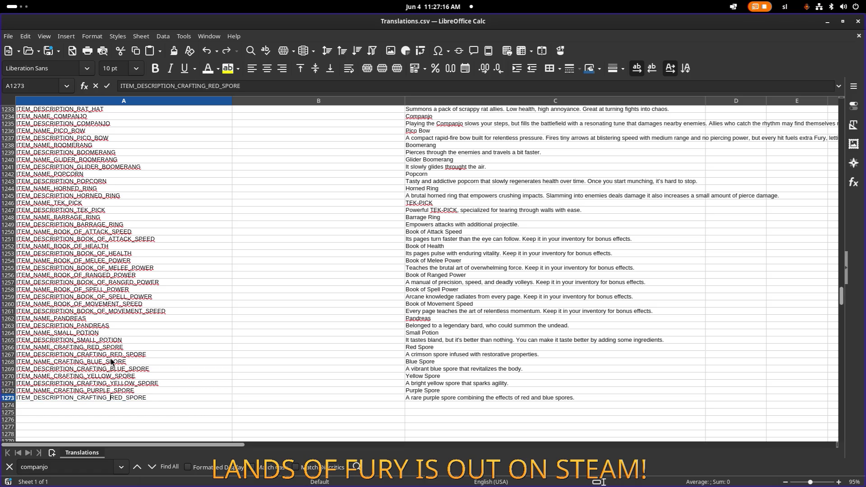
pyautogui.hotkey('shift', 'Right')
pyautogui.hotkey('shift', 'Right')
pyautogui.hotkey('shift', 'Right')
pyautogui.write('PURPLE')
pyautogui.press('Return')
pyautogui.click(167, 349)
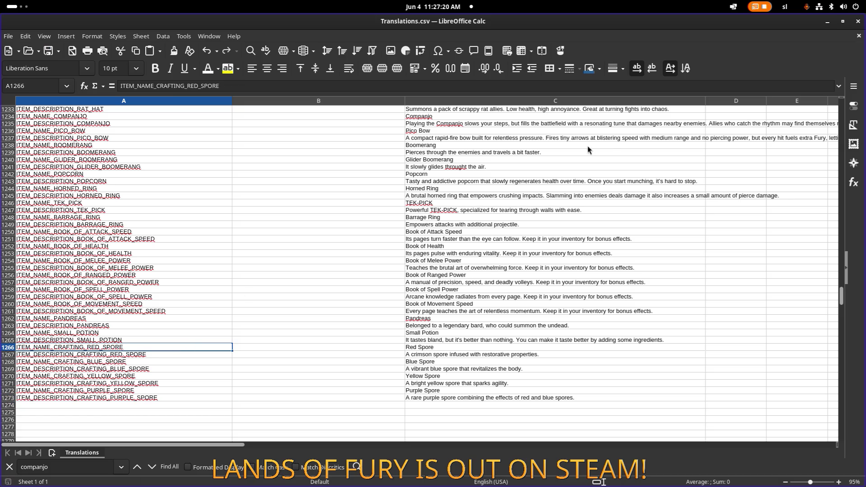
# Minimize Calc and return to Godot, selecting the red spore's name key text.
pyautogui.click(828, 23)
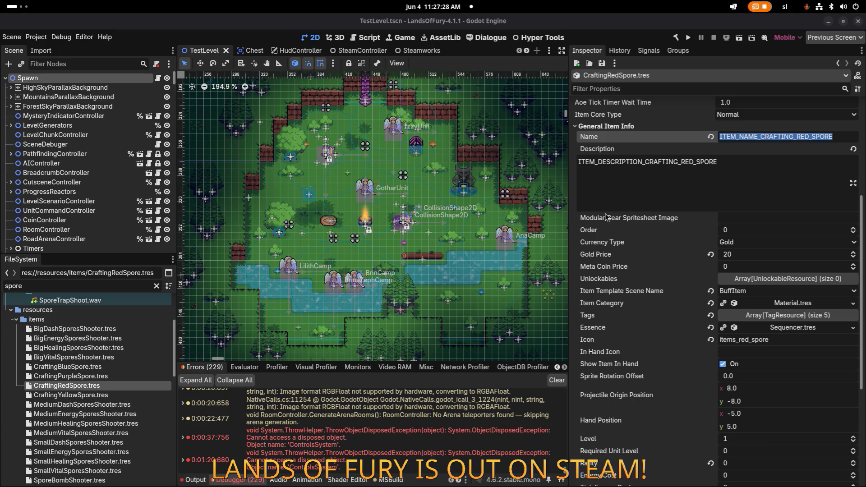
pyautogui.click(654, 177)
pyautogui.click(800, 137)
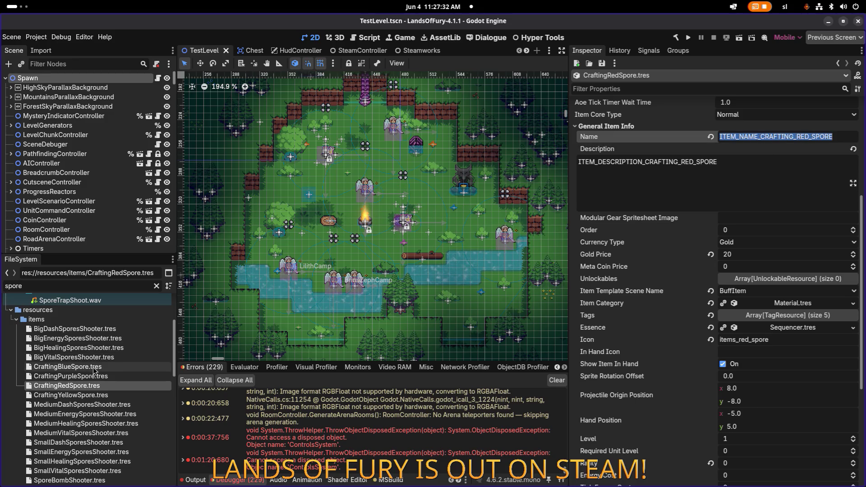
# Look over the blue, red and purple spore resources in the Inspector.
pyautogui.click(108, 367)
pyautogui.scroll(1, 107, 387)
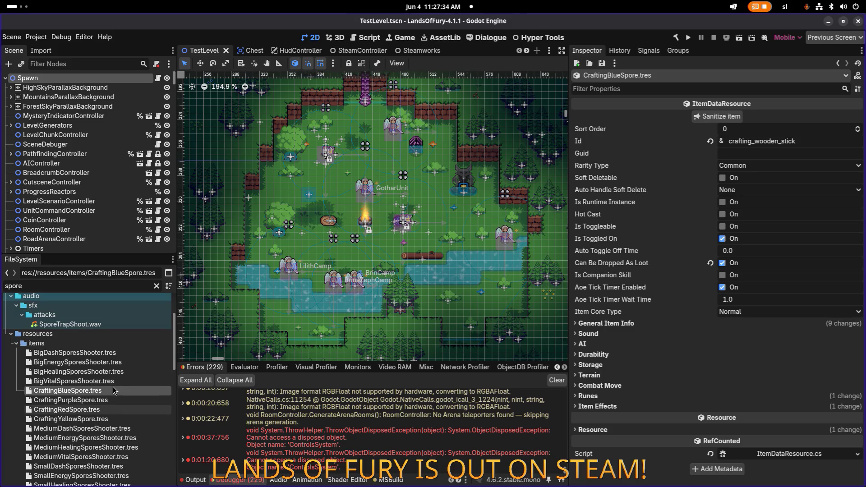
pyautogui.click(105, 408)
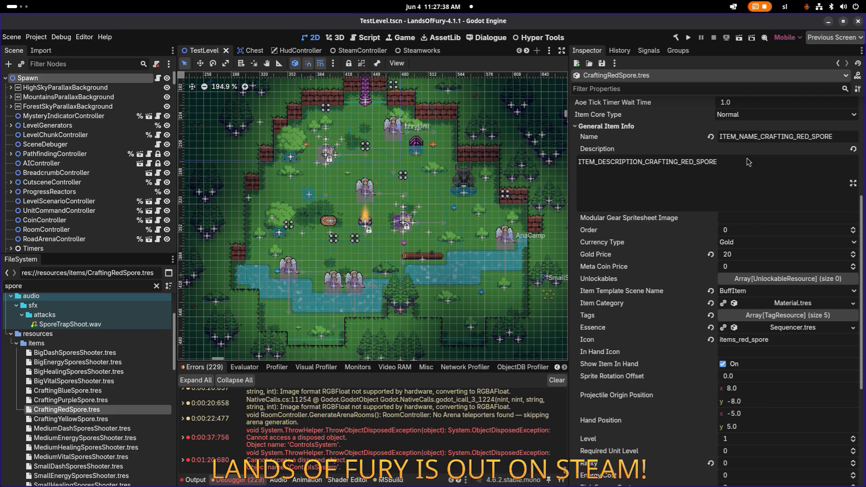
pyautogui.scroll(5, 748, 179)
pyautogui.scroll(-10, 749, 181)
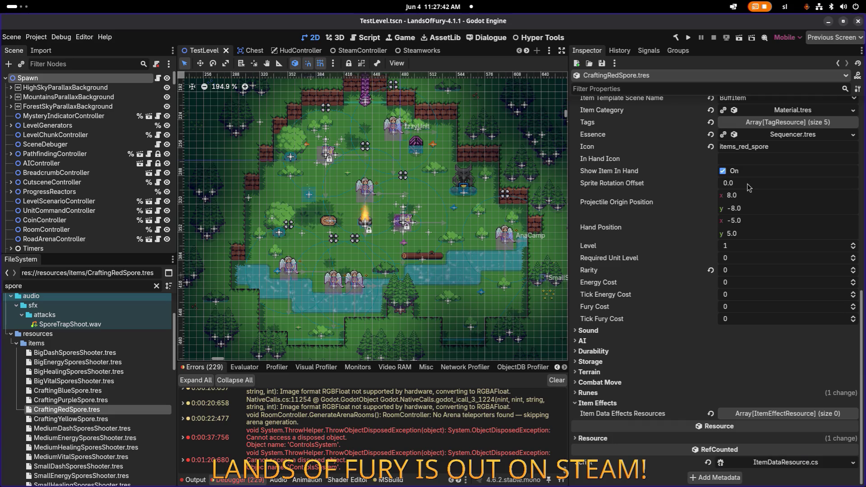
pyautogui.scroll(2, 747, 187)
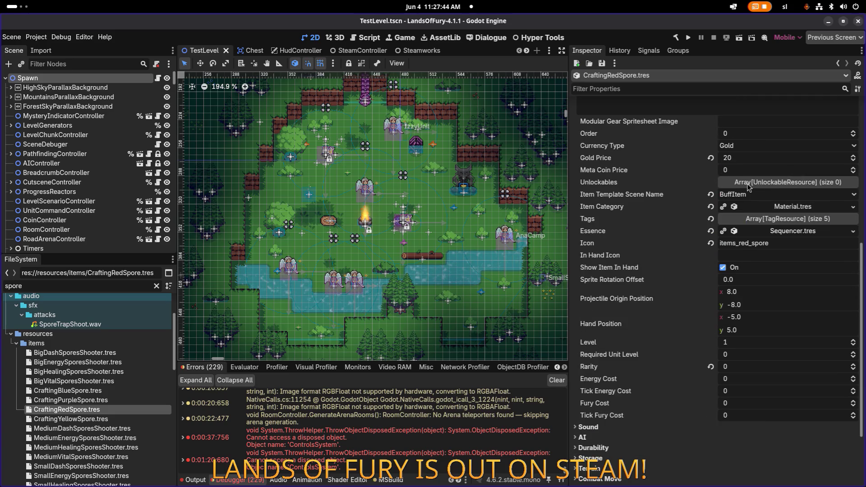
pyautogui.click(67, 400)
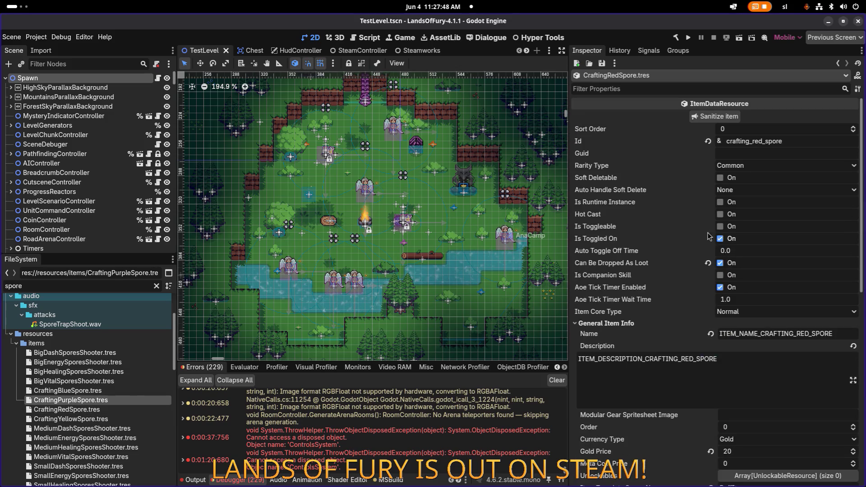
pyautogui.click(103, 390)
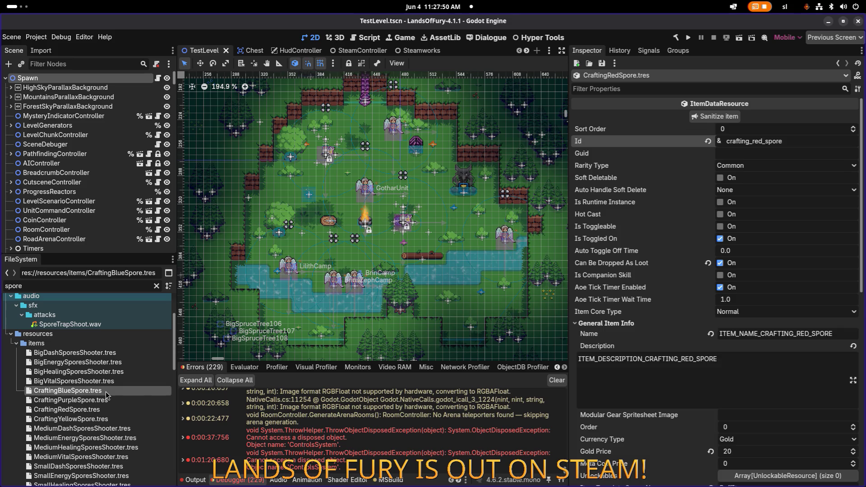
# Set the CraftingBlueSpore Id to crafting_blue_spore, checking the red and purple resources.
pyautogui.write('crafting_red_spore')
pyautogui.press('Left')
pyautogui.press('Left')
pyautogui.press('Left')
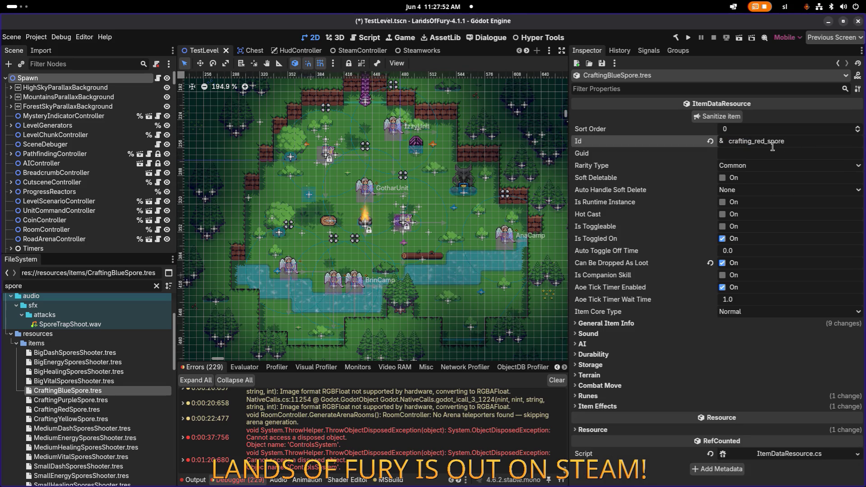
pyautogui.press('BackSpace')
pyautogui.press('BackSpace')
pyautogui.press('BackSpace')
pyautogui.write('blue')
pyautogui.click(609, 323)
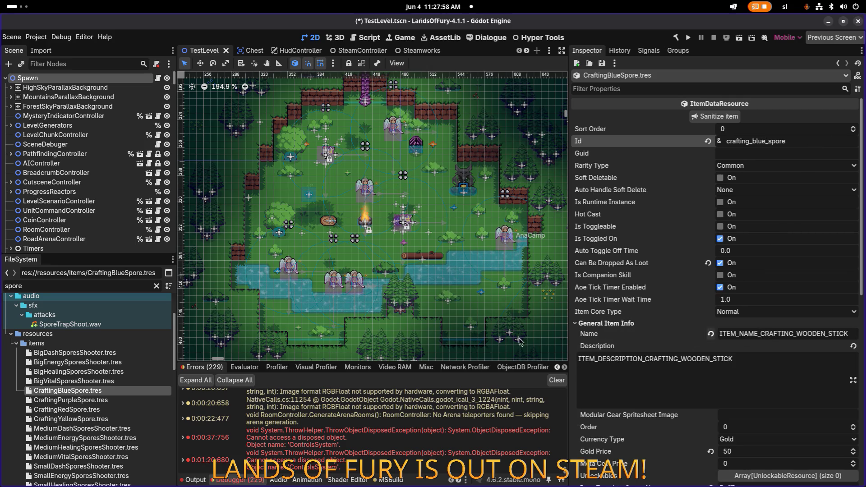
pyautogui.click(102, 409)
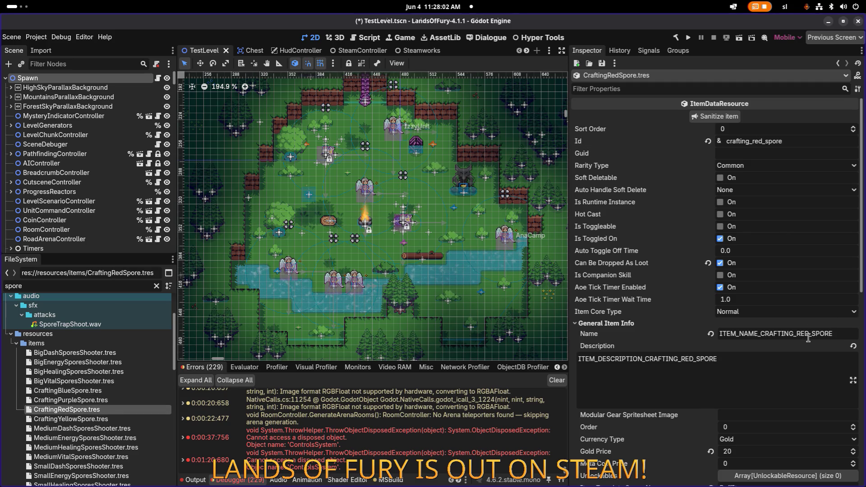
pyautogui.click(133, 401)
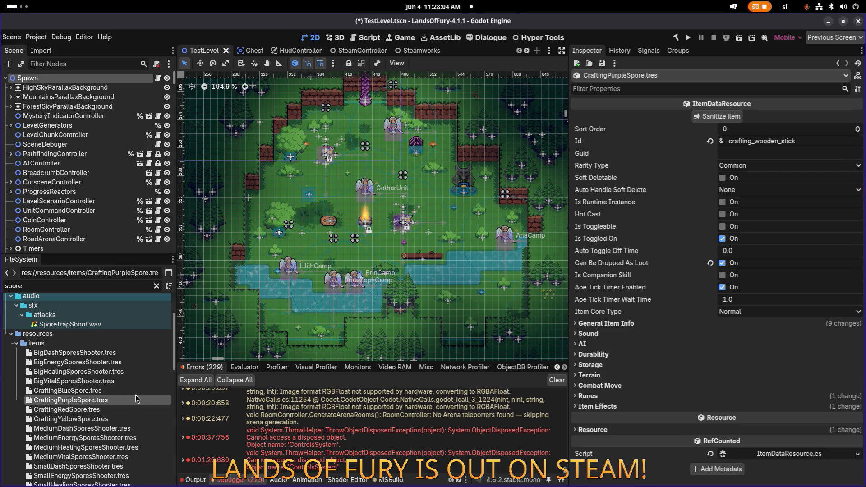
pyautogui.click(133, 391)
# Set the name and description keys to ITEM_NAME/ITEM_DESCRIPTION_CRAFTING_BLUE_SPORE and save.
pyautogui.doubleClick(778, 334)
pyautogui.write('ITEM_NAME_CRAFTING_RED_SPORE')
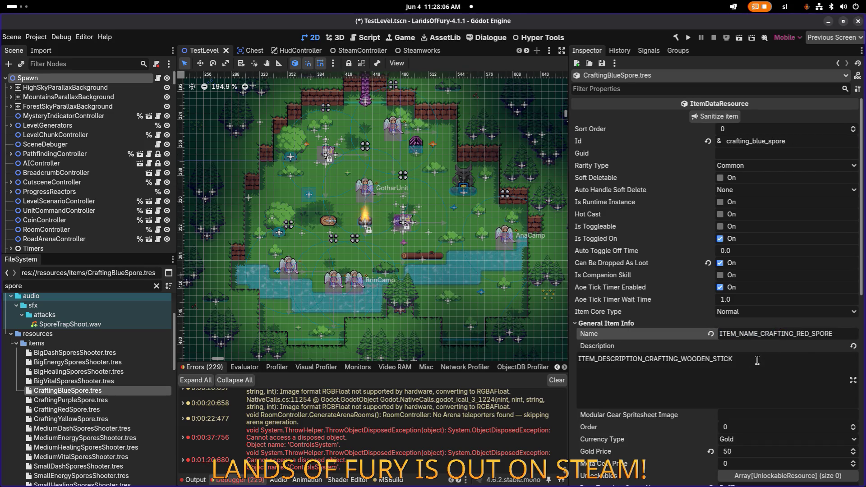
pyautogui.doubleClick(756, 361)
pyautogui.write('ITEM_NAME_CRAFTING_RED_SPORE')
pyautogui.click(807, 334)
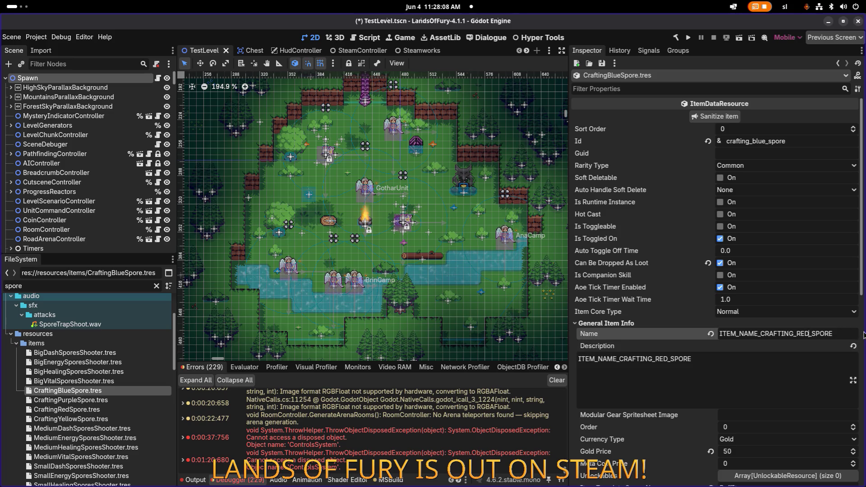
pyautogui.press('BackSpace')
pyautogui.press('BackSpace')
pyautogui.press('BackSpace')
pyautogui.write('BLUE')
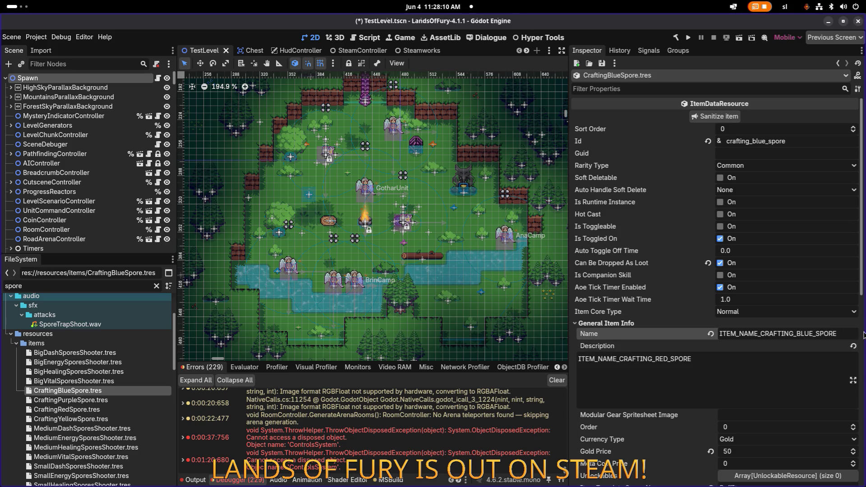
pyautogui.click(682, 368)
pyautogui.press('Left')
pyautogui.press('Left')
pyautogui.press('Left')
pyautogui.hotkey('shift', 'Left')
pyautogui.hotkey('shift', 'Left')
pyautogui.hotkey('shift', 'Left')
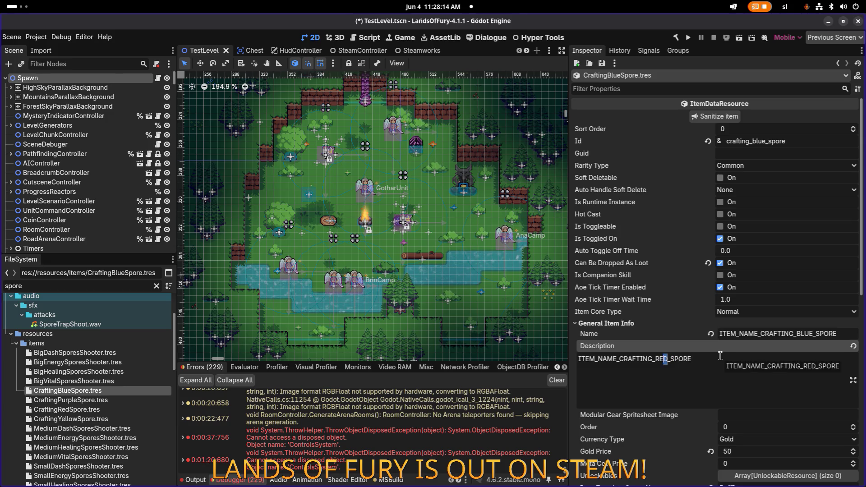
pyautogui.write('BLUE')
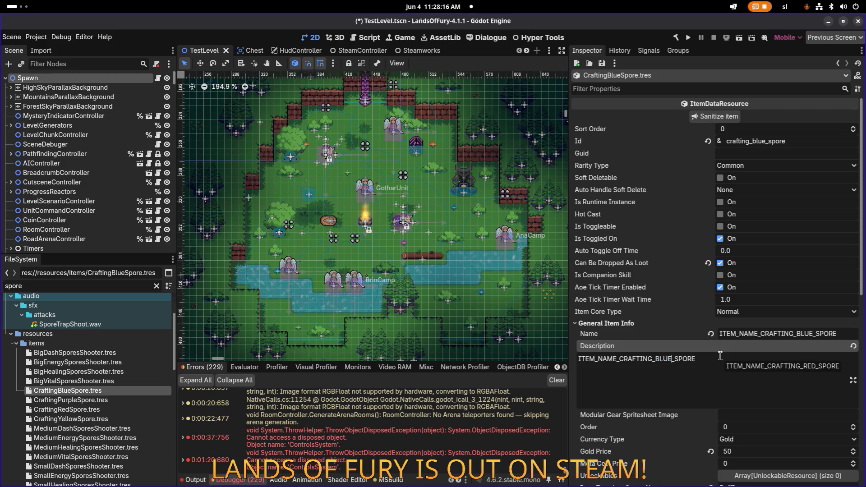
pyautogui.hotkey('ctrl', 's')
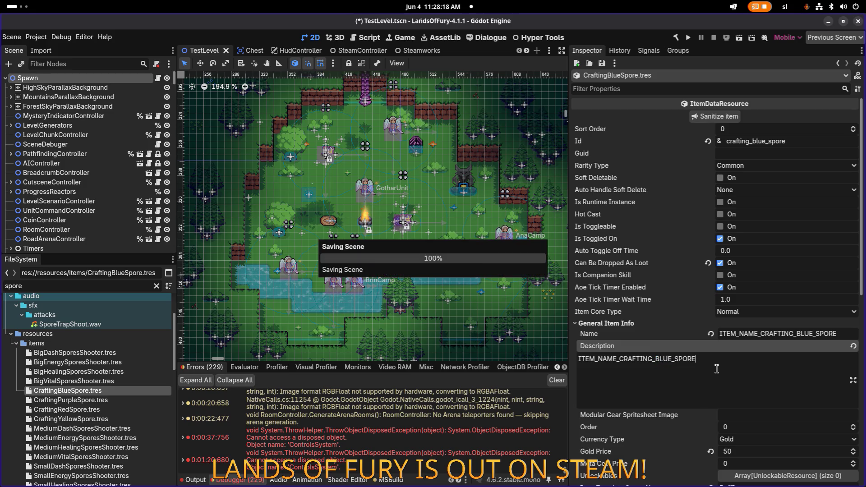
# Change the blue spore's icon to items_blue_spore and save.
pyautogui.click(114, 381)
pyautogui.click(116, 395)
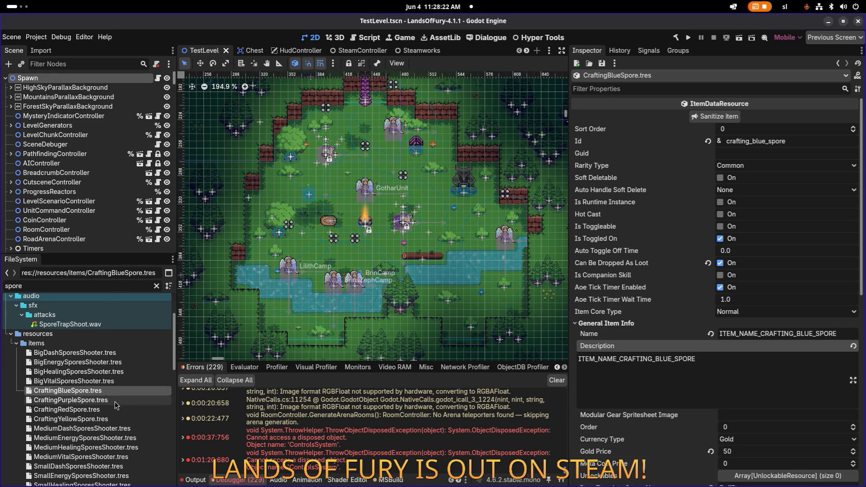
pyautogui.scroll(-3, 767, 338)
pyautogui.scroll(-1, 766, 338)
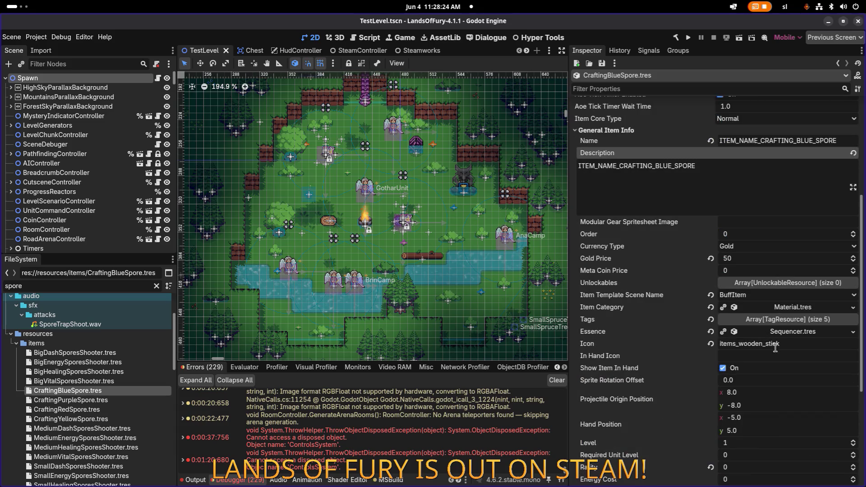
pyautogui.click(741, 344)
pyautogui.moveTo(765, 344); pyautogui.dragTo(819, 345)
pyautogui.write('craftin')
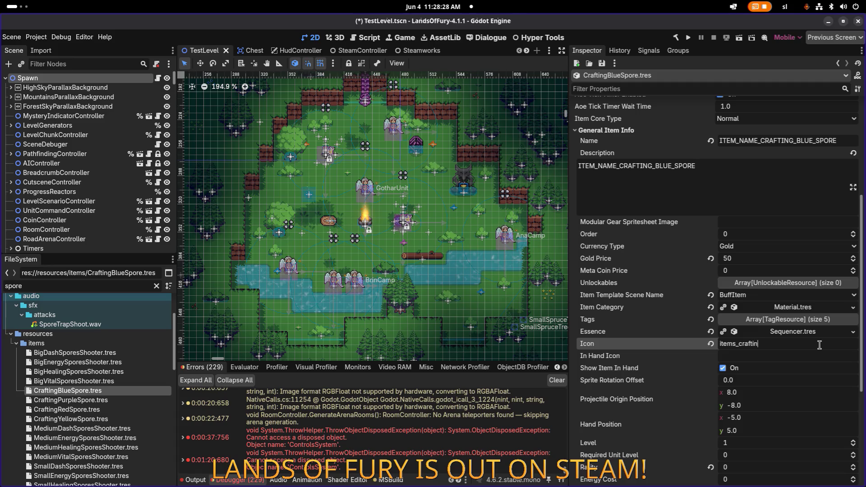
pyautogui.press('BackSpace')
pyautogui.press('BackSpace')
pyautogui.press('BackSpace')
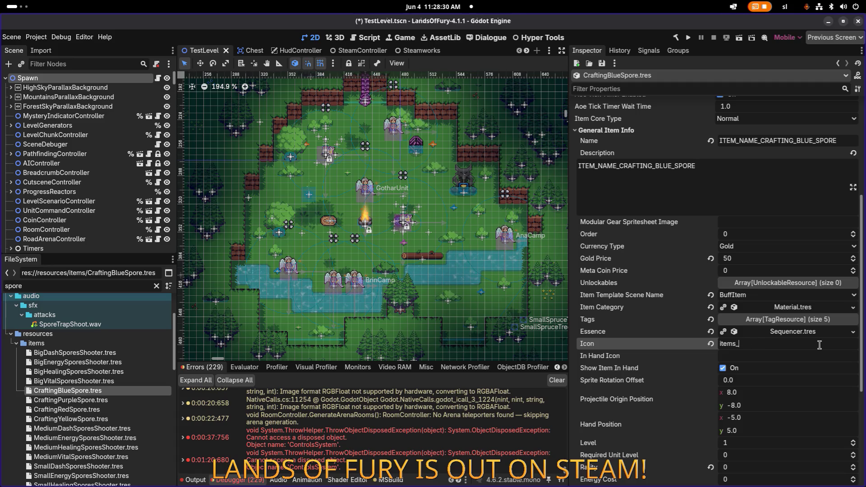
pyautogui.write('blue_spore')
pyautogui.hotkey('ctrl', 's')
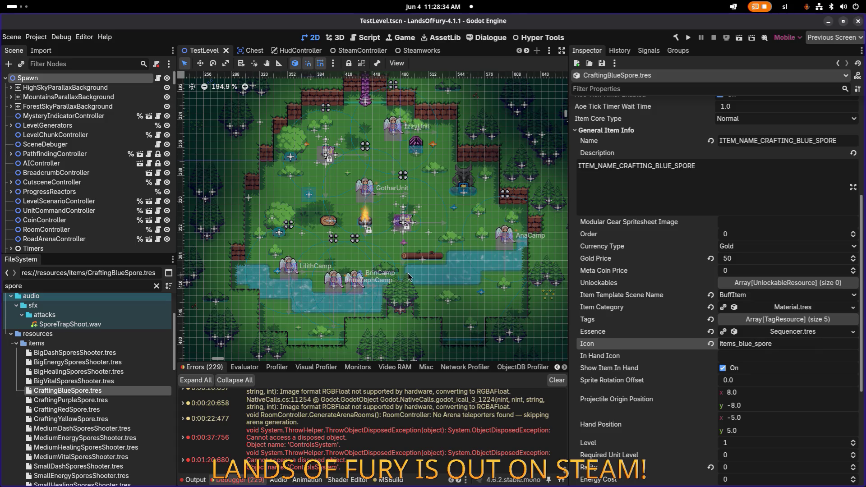
# Reset the FileSystem filter back to spore.
pyautogui.click(104, 282)
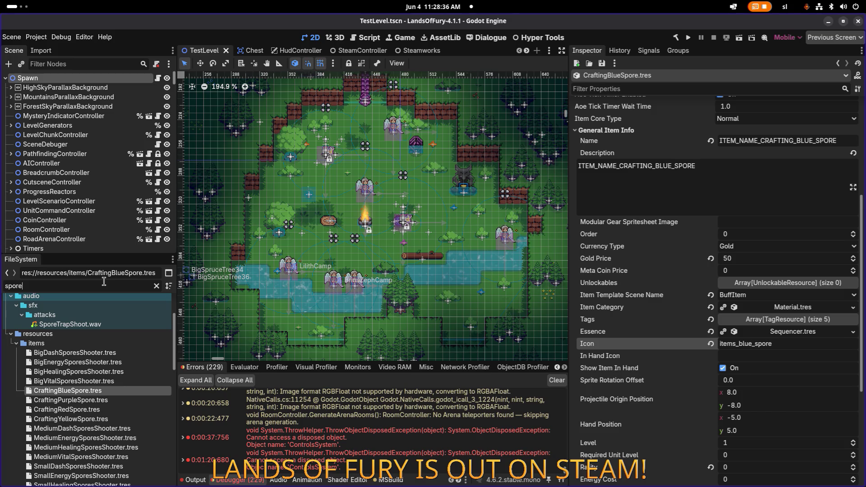
pyautogui.hotkey('ctrl', 'a')
pyautogui.press('BackSpace')
pyautogui.write('_spo')
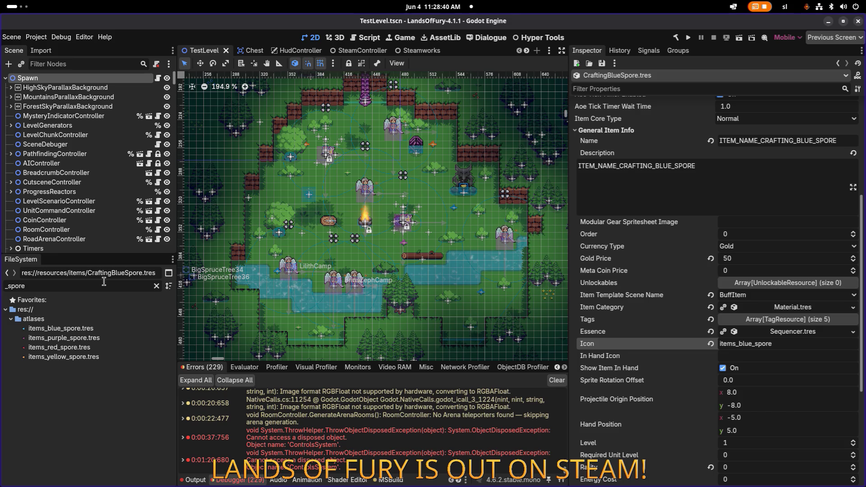
pyautogui.press('Home')
pyautogui.press('Delete')
pyautogui.press('End')
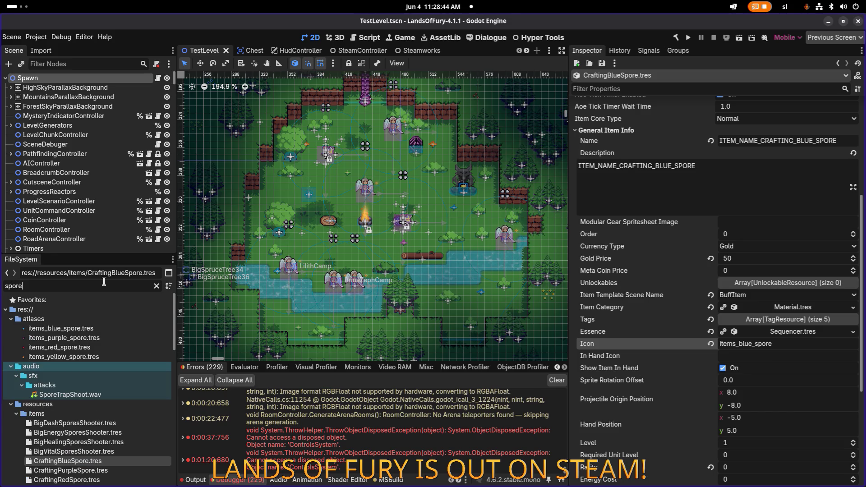
pyautogui.scroll(-3, 97, 351)
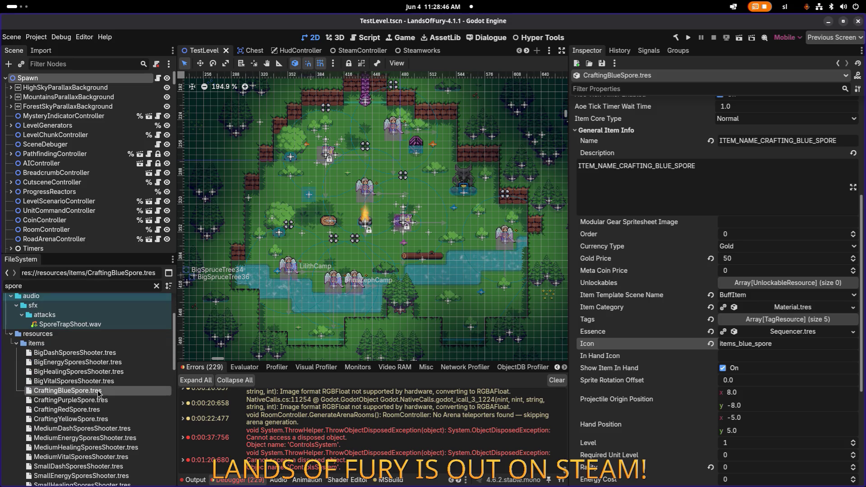
# Set the CraftingPurpleSpore Id to crafting_purple_spore.
pyautogui.click(98, 400)
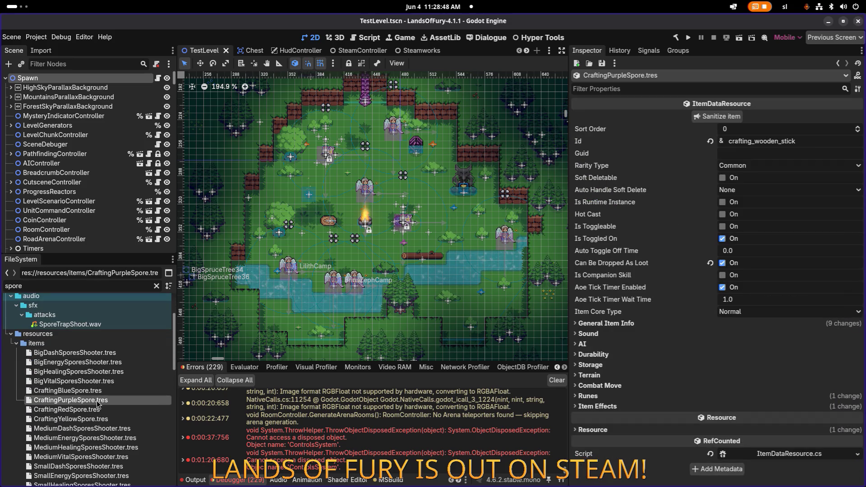
pyautogui.click(100, 391)
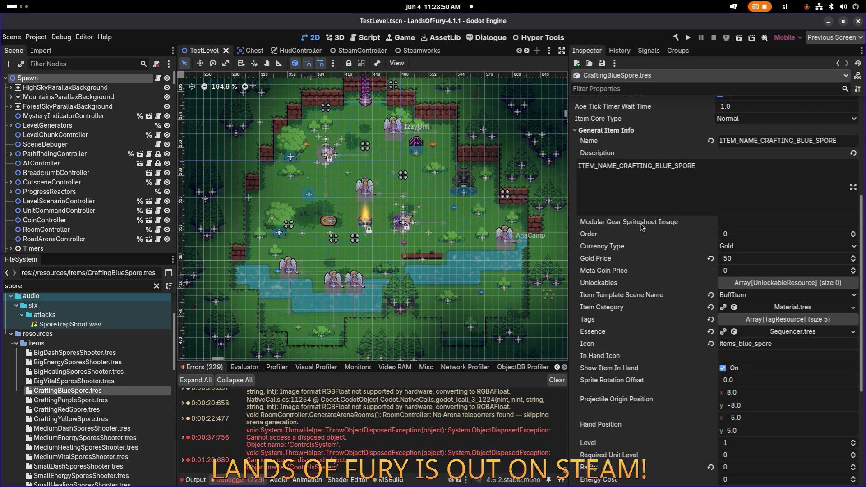
pyautogui.scroll(5, 676, 223)
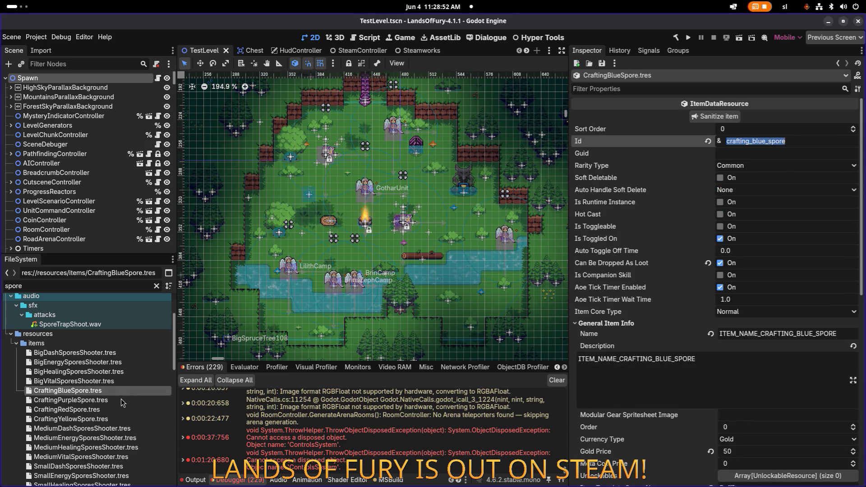
pyautogui.click(136, 399)
pyautogui.doubleClick(806, 142)
pyautogui.write('crafting_blue_spore')
pyautogui.press('Return')
pyautogui.hotkey('shift', 'Left')
pyautogui.hotkey('shift', 'Left')
pyautogui.hotkey('shift', 'Left')
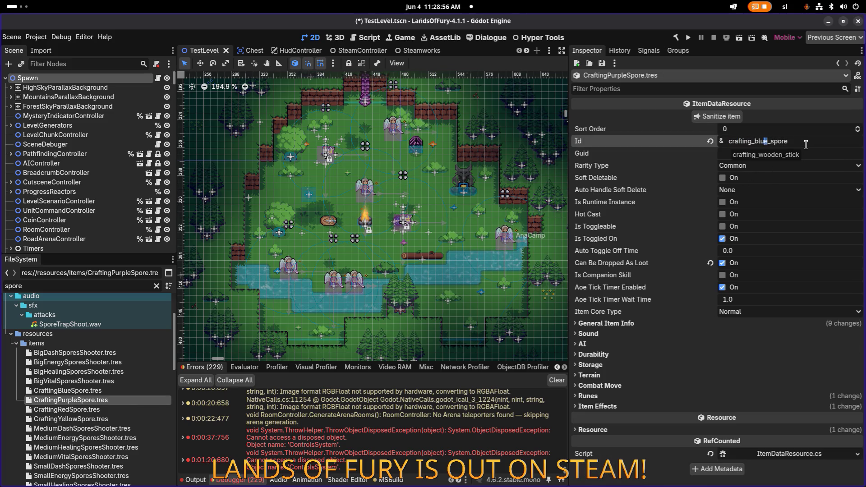
pyautogui.write('purple')
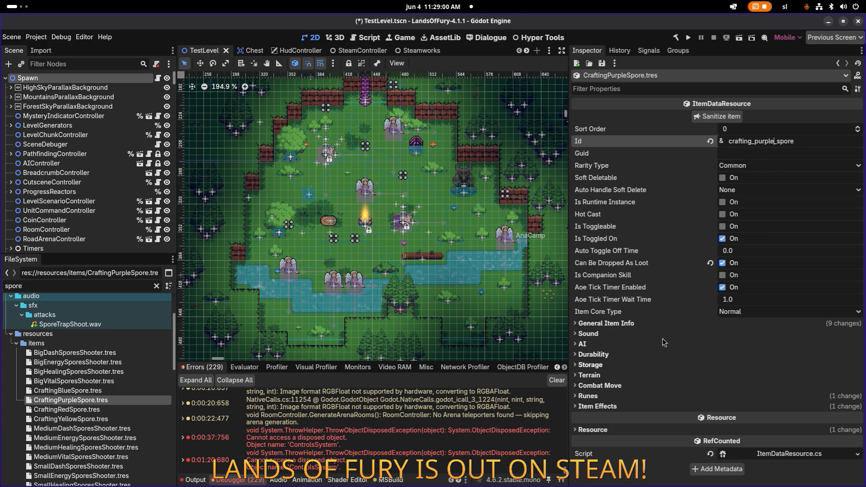
# Replace WOODEN_STICK with PURPLE_SPORE in the purple spore's name and description keys.
pyautogui.click(665, 324)
pyautogui.click(795, 334)
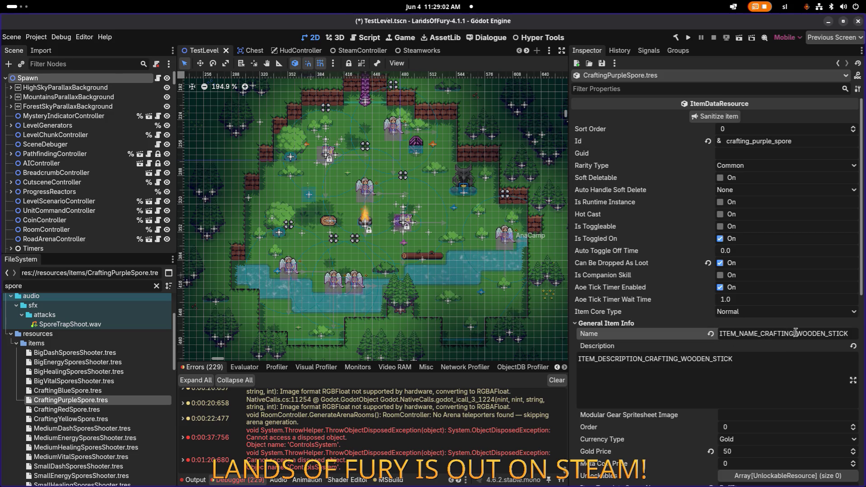
pyautogui.hotkey('shift', 'End')
pyautogui.write('PURPLE_')
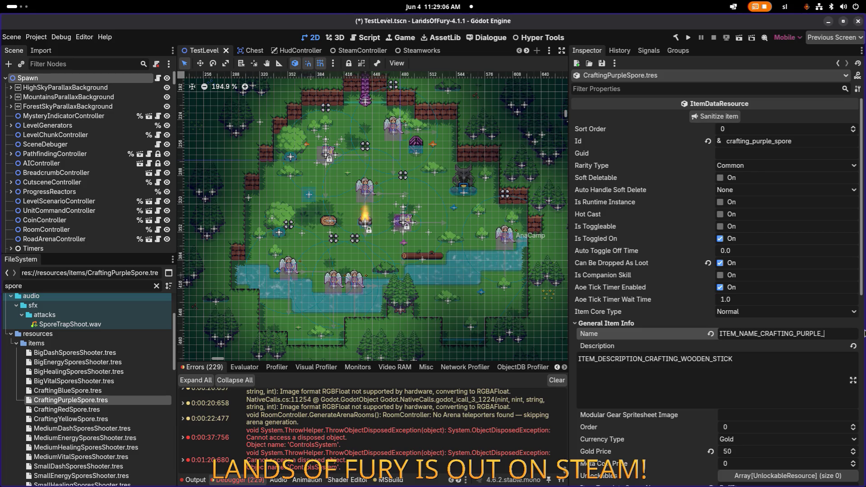
pyautogui.write('SPORE')
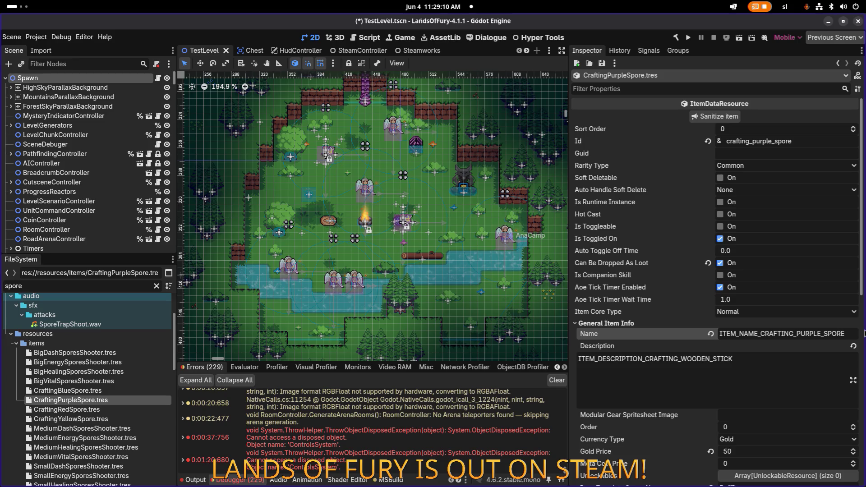
pyautogui.moveTo(797, 334); pyautogui.dragTo(857, 335)
pyautogui.hotkey('ctrl', 'c')
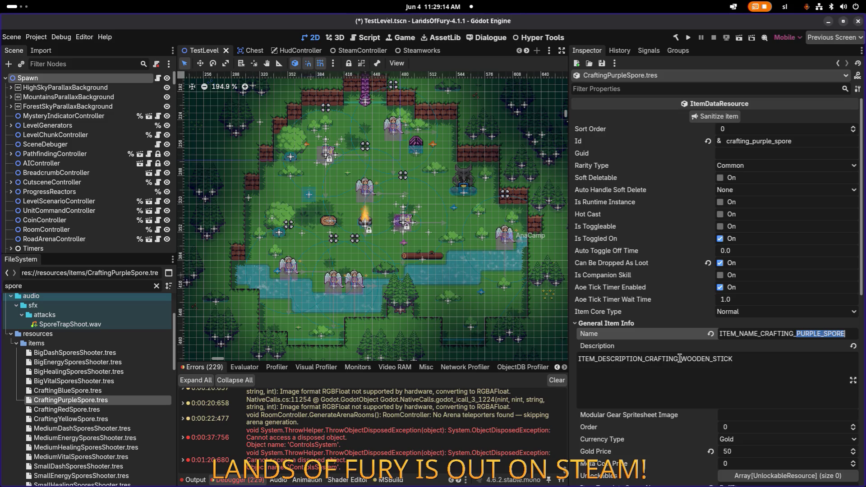
pyautogui.moveTo(679, 359); pyautogui.dragTo(780, 357)
pyautogui.hotkey('ctrl', 'v')
# Change the purple spore's icon to items_purple_spore and save.
pyautogui.scroll(-3, 759, 366)
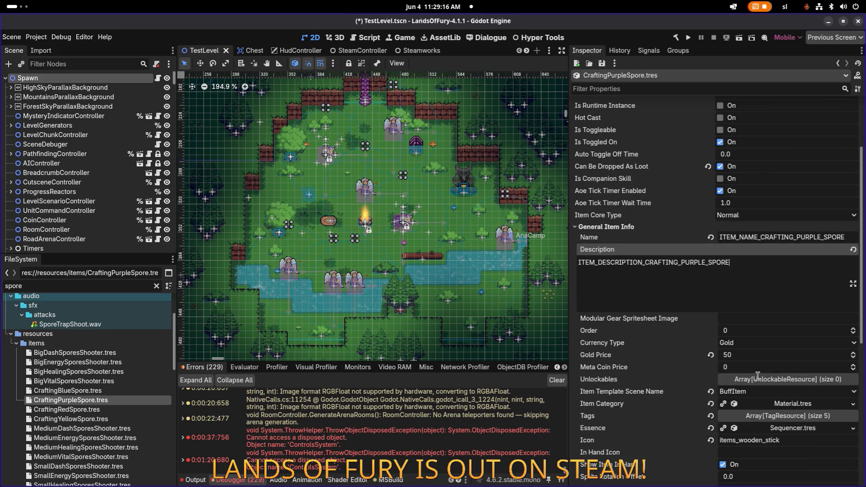
pyautogui.scroll(-3, 766, 333)
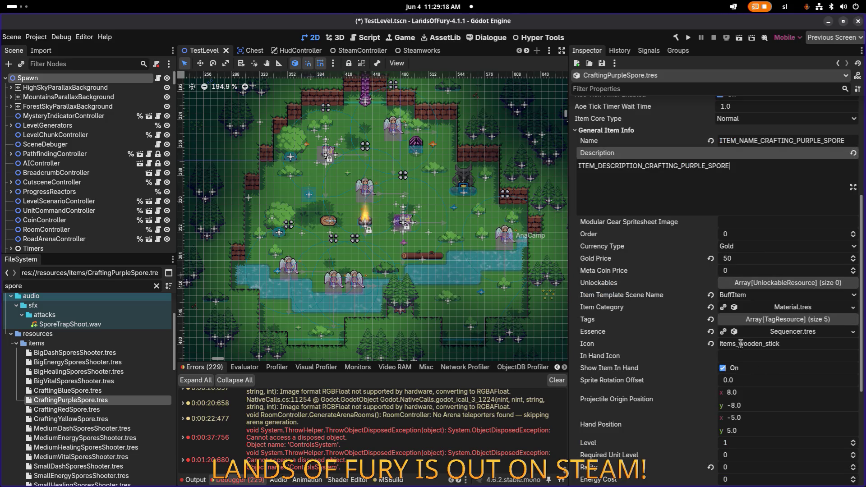
pyautogui.moveTo(741, 344); pyautogui.dragTo(822, 343)
pyautogui.write('purple_spore')
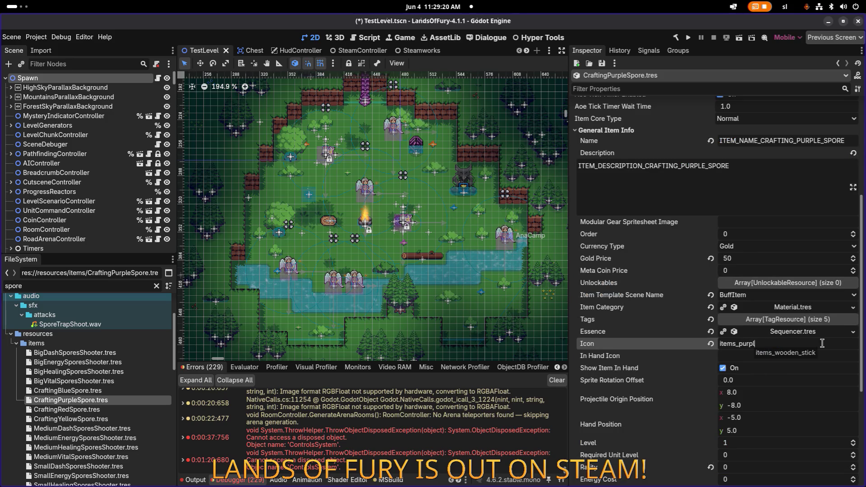
pyautogui.hotkey('ctrl', 's')
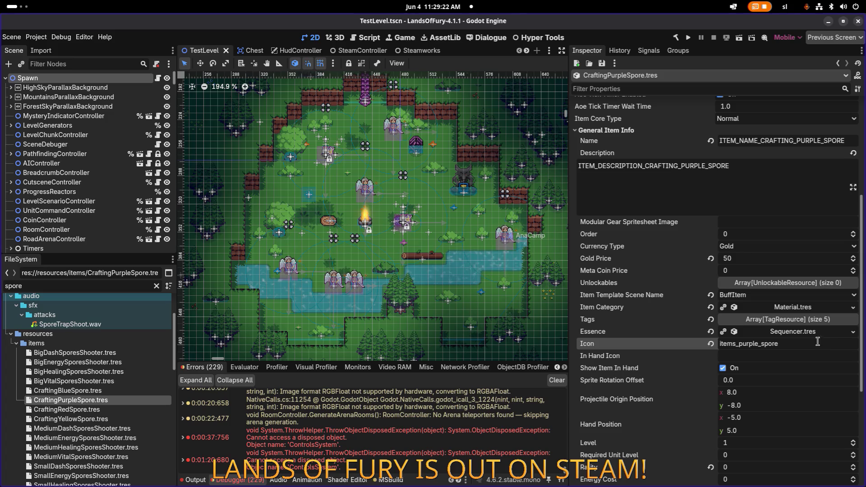
# Keep Gold currency, set the purple spore's Gold Price to 30 and save.
pyautogui.click(754, 248)
pyautogui.click(754, 258)
pyautogui.click(751, 262)
pyautogui.write('30')
pyautogui.press('Return')
pyautogui.hotkey('ctrl', 's')
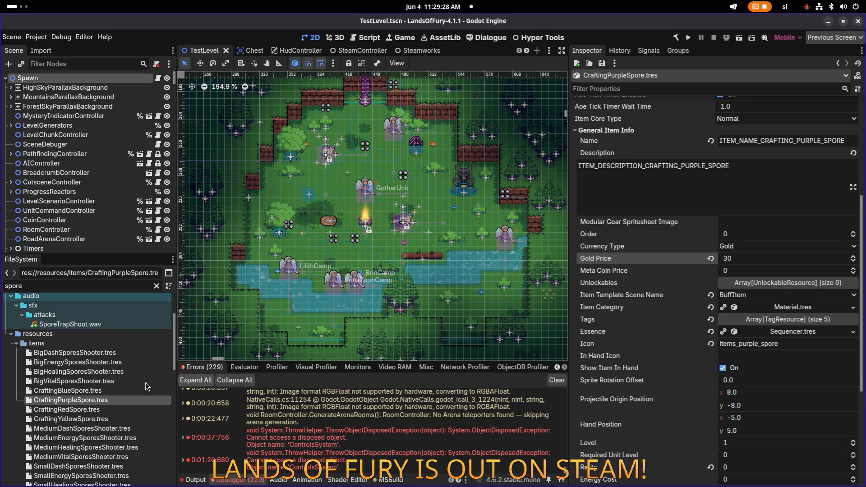
pyautogui.click(127, 391)
pyautogui.scroll(-5, 657, 314)
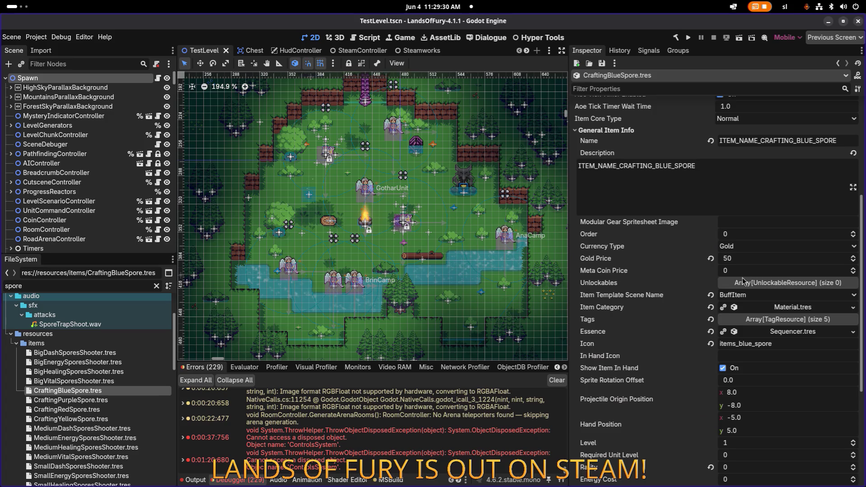
# Set the blue spore's Gold Price to 30 and save.
pyautogui.click(750, 261)
pyautogui.write('30')
pyautogui.press('Return')
pyautogui.hotkey('ctrl', 's')
# Change the yellow spore Id and name key from wooden stick to yellow spore.
pyautogui.press('Down')
pyautogui.press('Down')
pyautogui.press('Down')
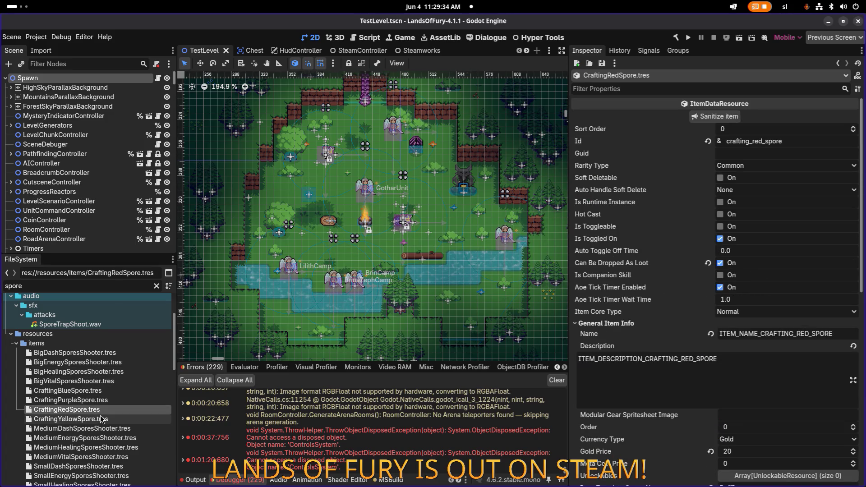
pyautogui.moveTo(752, 141); pyautogui.dragTo(785, 141)
pyautogui.write('yellow_spo')
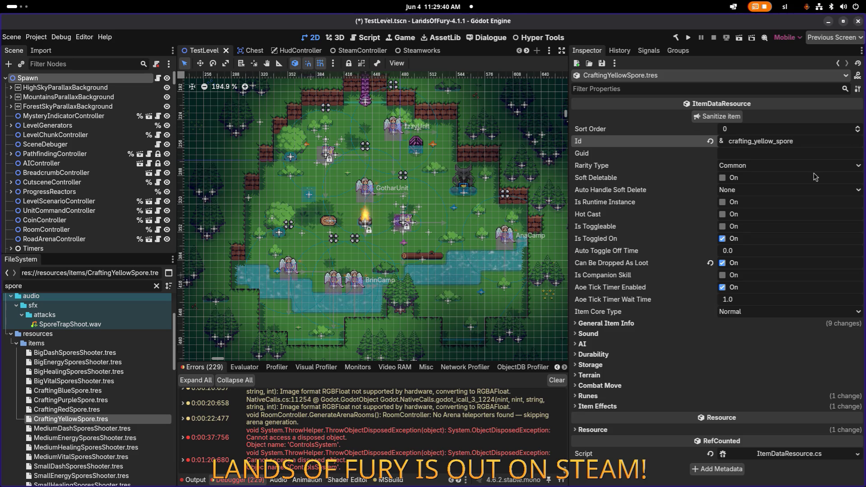
pyautogui.click(626, 324)
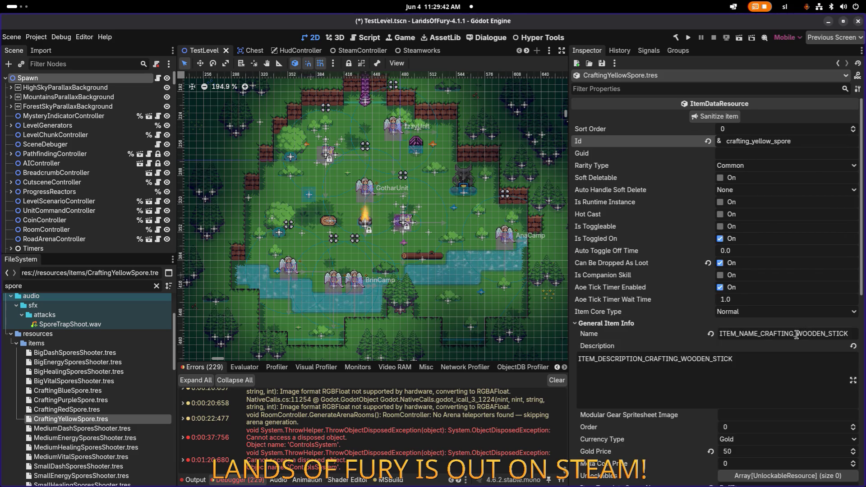
pyautogui.moveTo(796, 333); pyautogui.dragTo(864, 331)
pyautogui.write('YELLOW_SPORE')
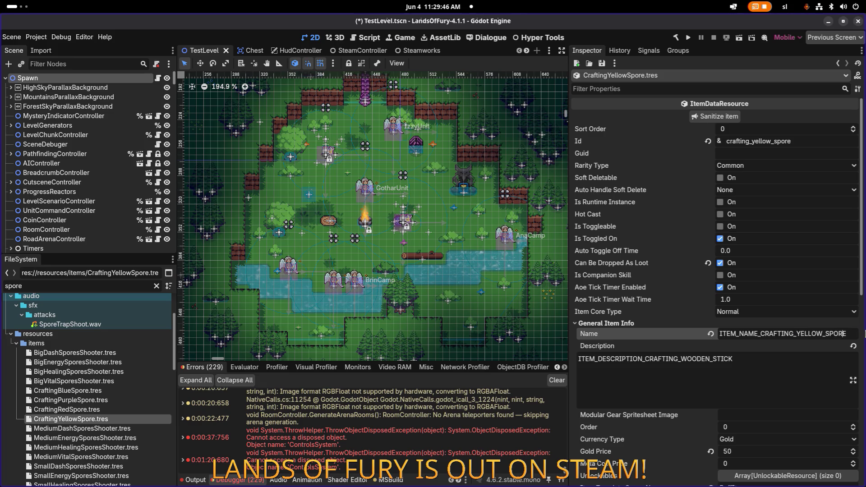
pyautogui.hotkey('shift', 'End')
pyautogui.hotkey('ctrl', 'c')
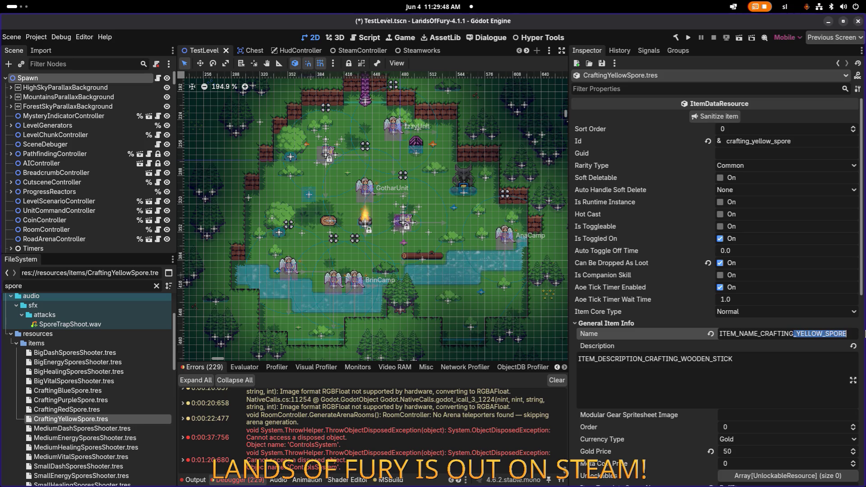
pyautogui.press('Tab')
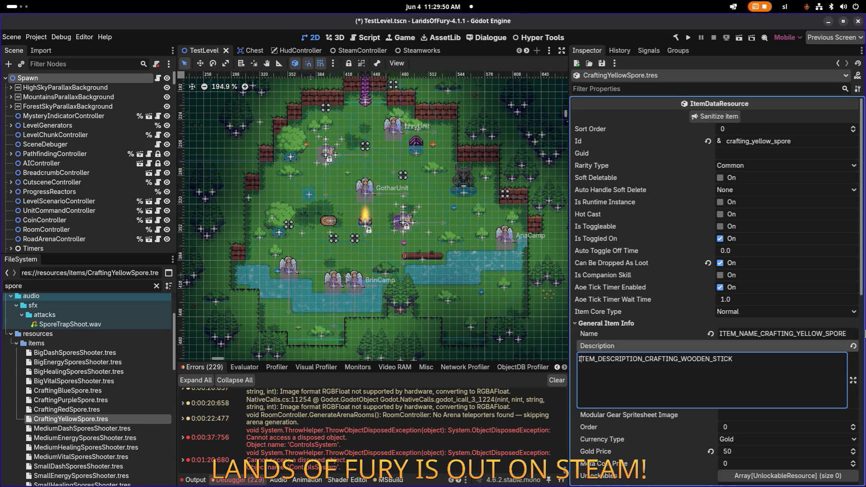
# Set the description key to ITEM_DESCRIPTION_CRAFTING_YELLOW_SPORE and save.
pyautogui.press('Right')
pyautogui.press('Right')
pyautogui.press('Right')
pyautogui.hotkey('shift', 'End')
pyautogui.press('Delete')
pyautogui.hotkey('ctrl', 'v')
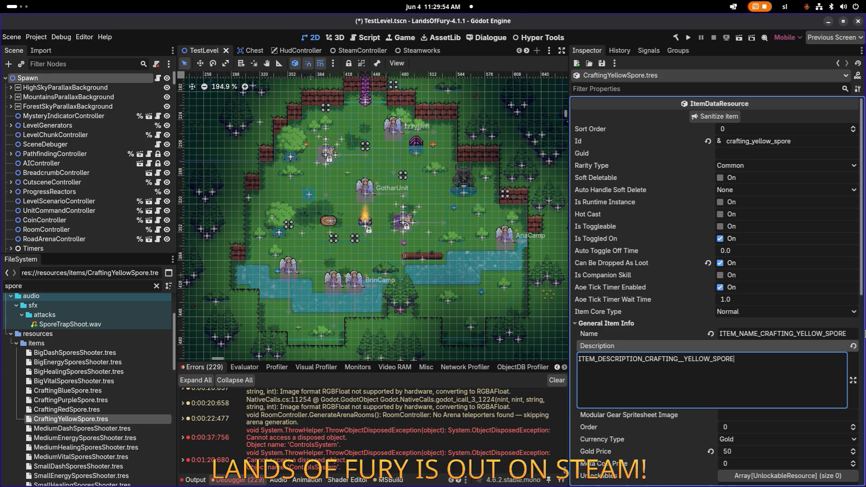
pyautogui.press('Right')
pyautogui.press('Right')
pyautogui.press('Right')
pyautogui.press('Delete')
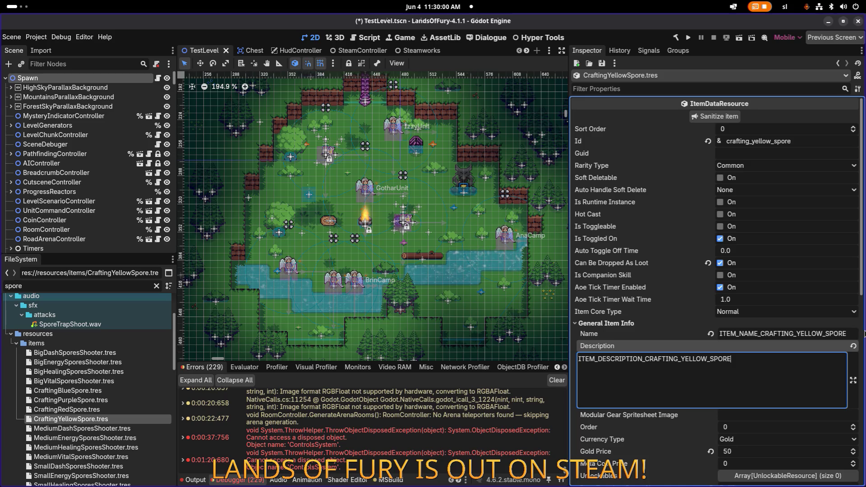
pyautogui.click(816, 334)
pyautogui.hotkey('ctrl', 's')
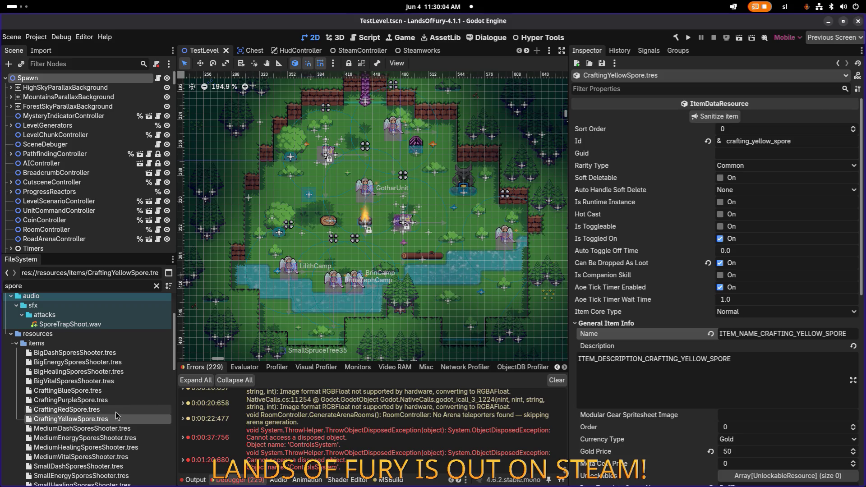
# After comparing the other spore resources, set the yellow spore's icon to items_yellow_spore.
pyautogui.click(118, 410)
pyautogui.click(125, 400)
pyautogui.click(126, 390)
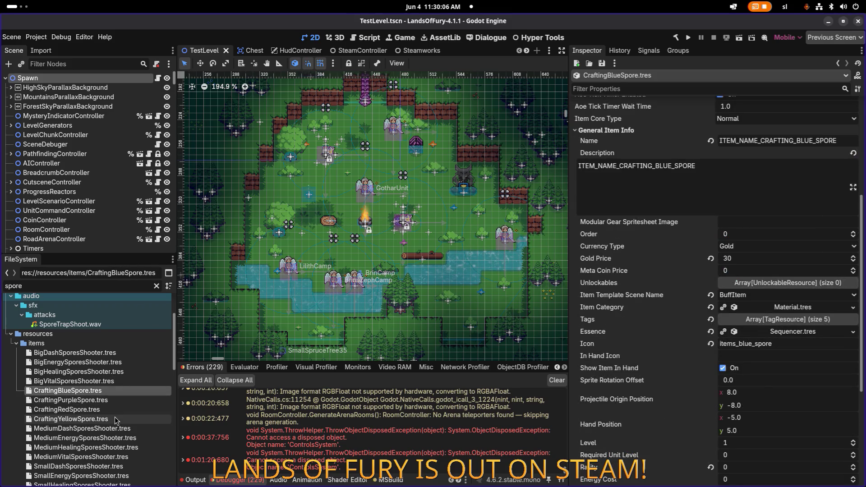
pyautogui.click(115, 417)
pyautogui.scroll(-5, 661, 339)
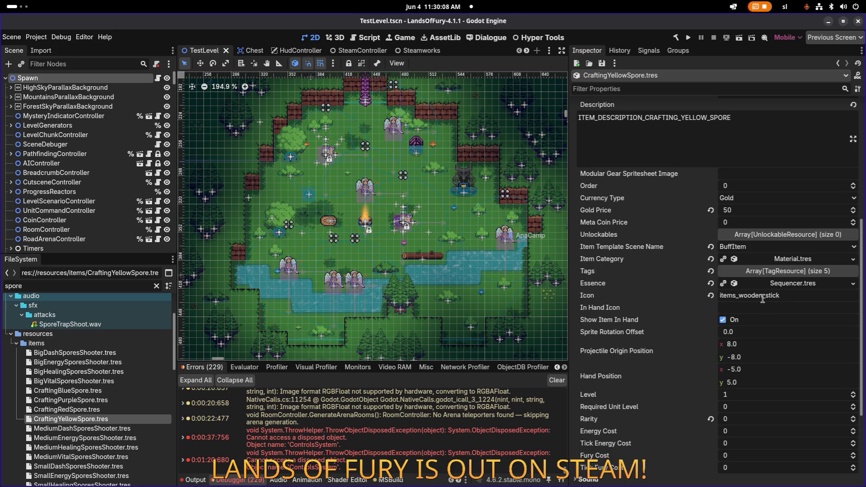
pyautogui.doubleClick(755, 297)
pyautogui.write('y')
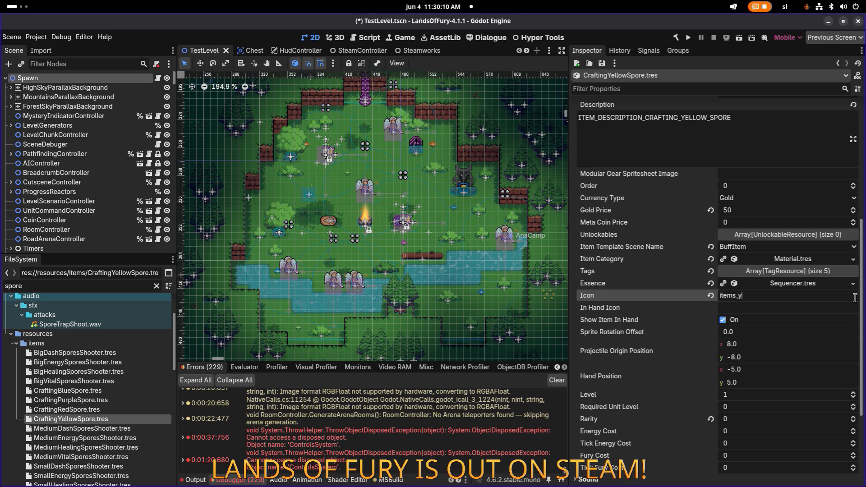
pyautogui.write('ellow_spore')
pyautogui.hotkey('ctrl', 's')
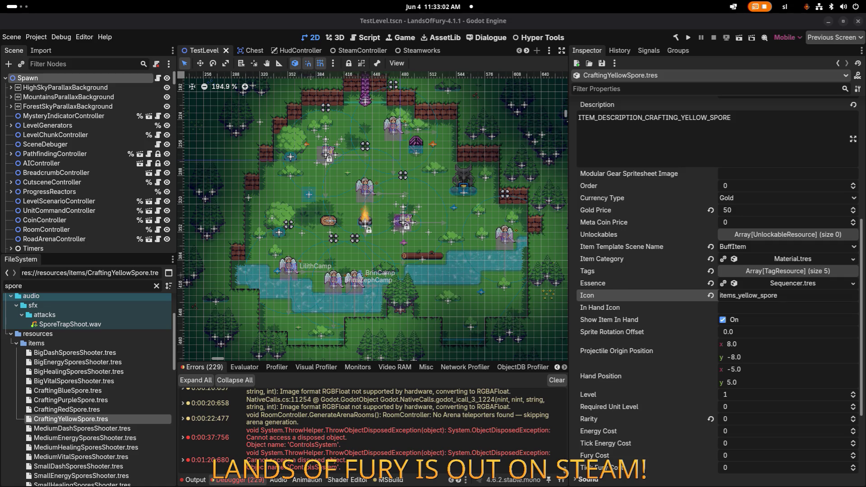
# Select the LevelChunkController node in the Scene tree.
pyautogui.click(126, 135)
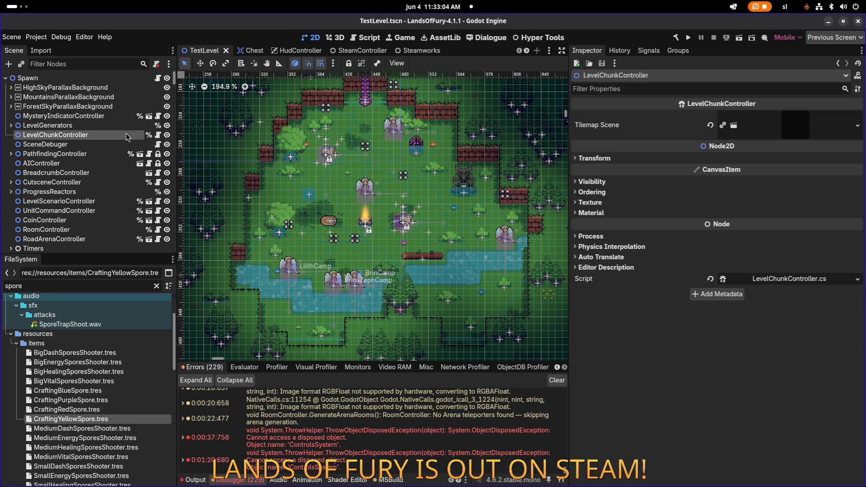
# Inspect the Spawn and MountainsParallaxBackground nodes of the test level.
pyautogui.click(101, 78)
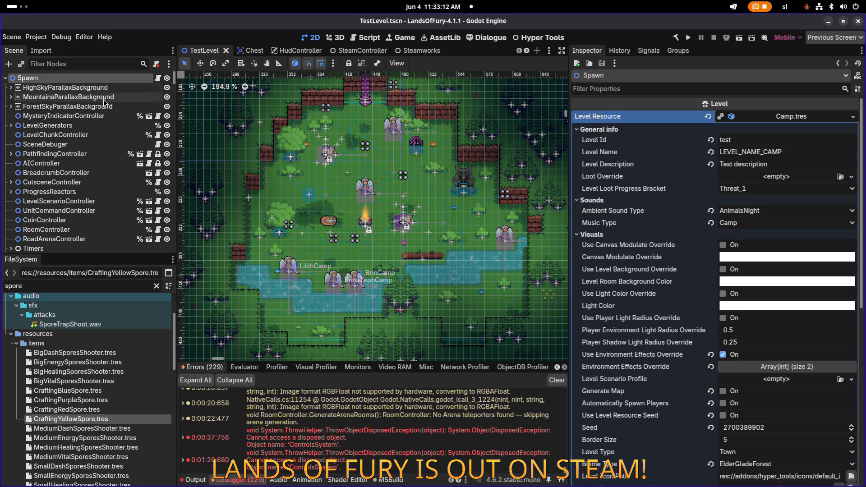
pyautogui.click(105, 97)
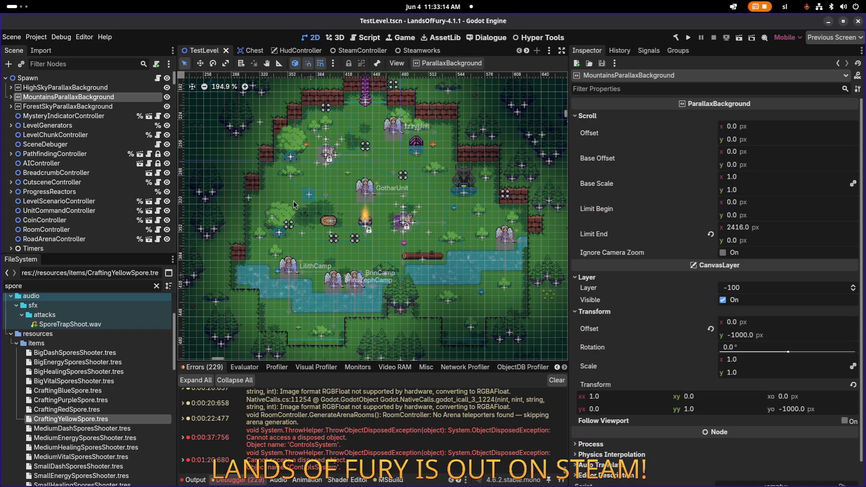
pyautogui.scroll(-10, 98, 186)
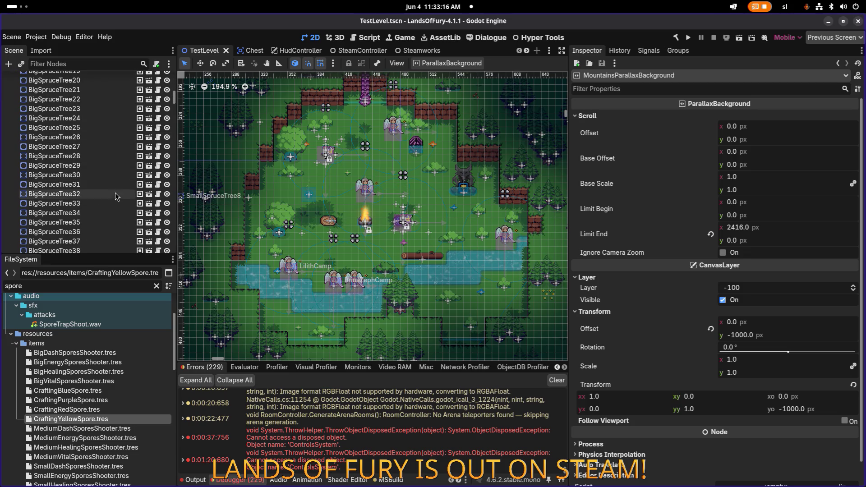
# Switch via the translations spreadsheet to Visual Studio Code's editor.
pyautogui.hotkey('alt', 'Tab')
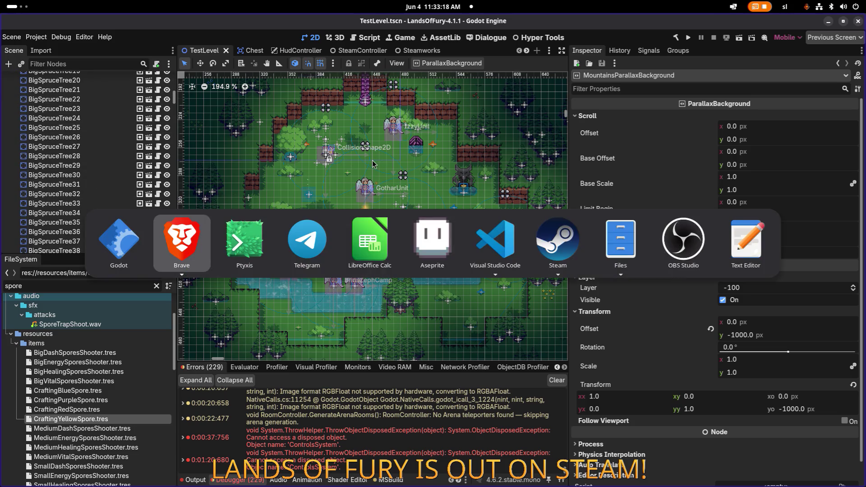
pyautogui.click(376, 233)
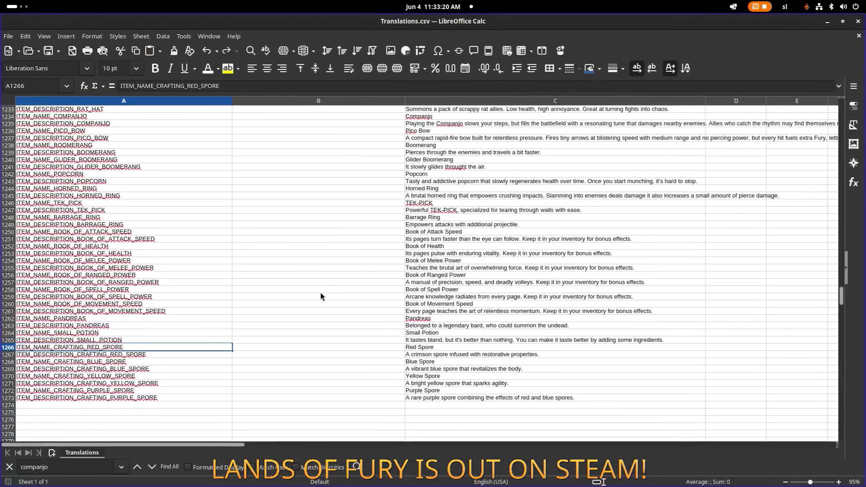
pyautogui.hotkey('alt', 'Tab')
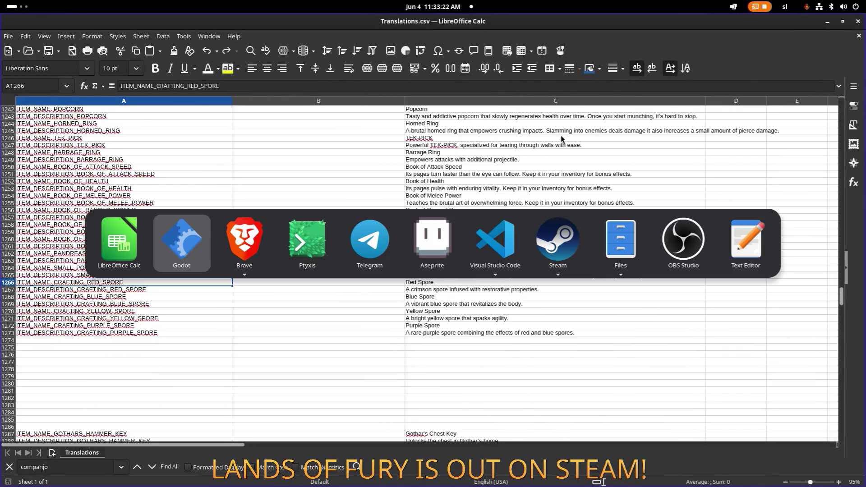
pyautogui.click(500, 245)
pyautogui.click(280, 236)
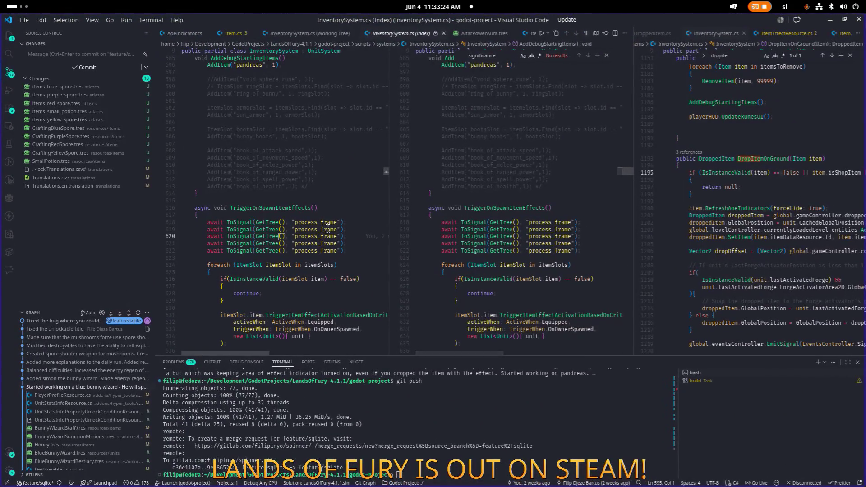
# Close the InventorySystem.cs index comparison, select the 'pandreas' debug item, and return to Godot.
pyautogui.middleClick(398, 36)
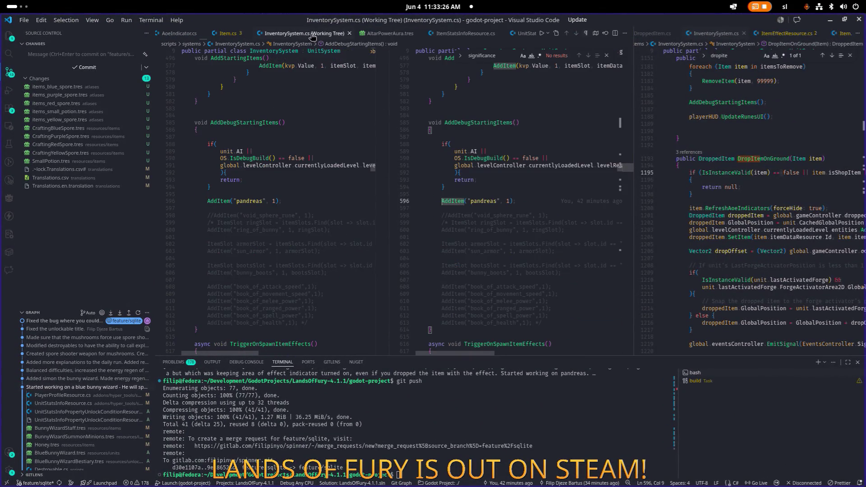
pyautogui.click(536, 198)
pyautogui.doubleClick(486, 201)
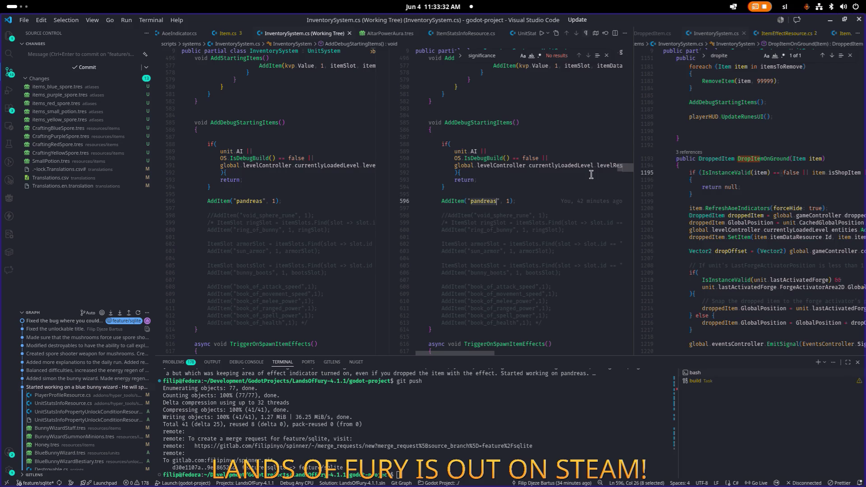
pyautogui.hotkey('alt', 'Tab')
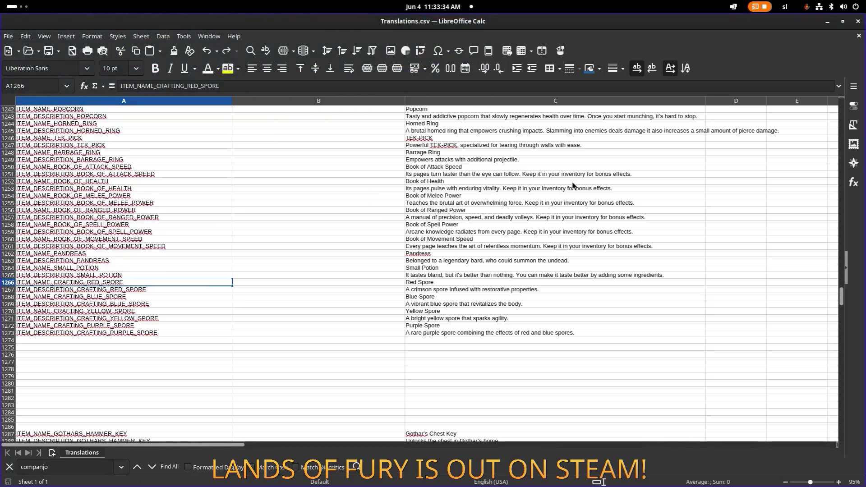
pyautogui.click(827, 21)
# Enlarge the Scene tree panel and go to the FileSystem spore filter.
pyautogui.scroll(-1, 385, 205)
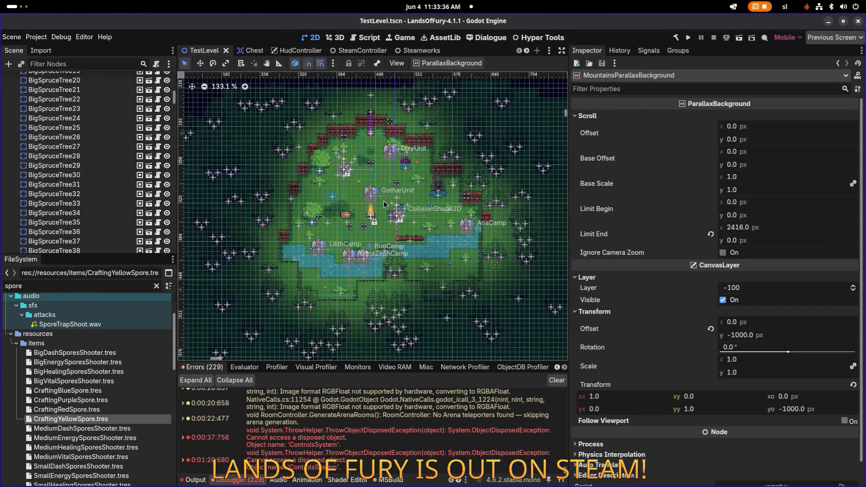
pyautogui.scroll(-8, 90, 170)
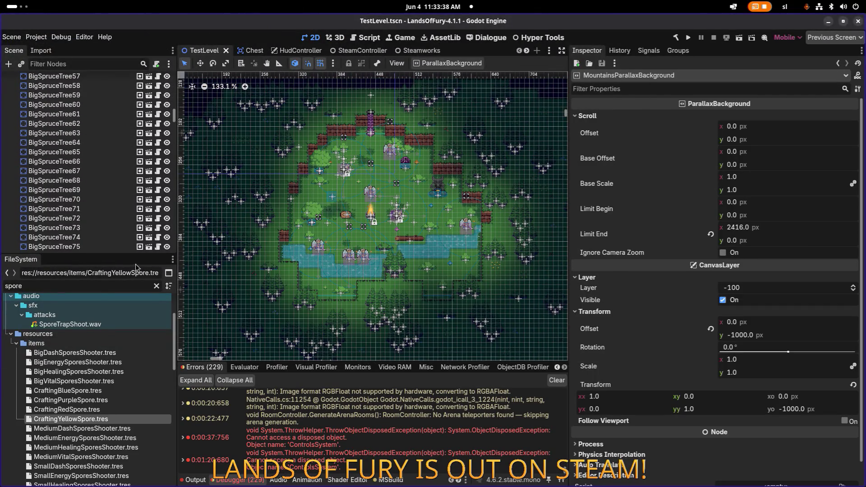
pyautogui.moveTo(142, 254); pyautogui.dragTo(144, 300)
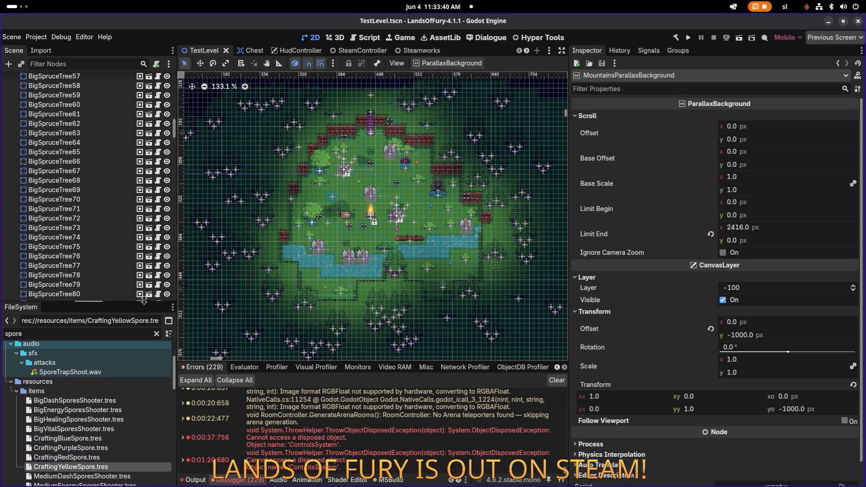
pyautogui.scroll(5, 346, 206)
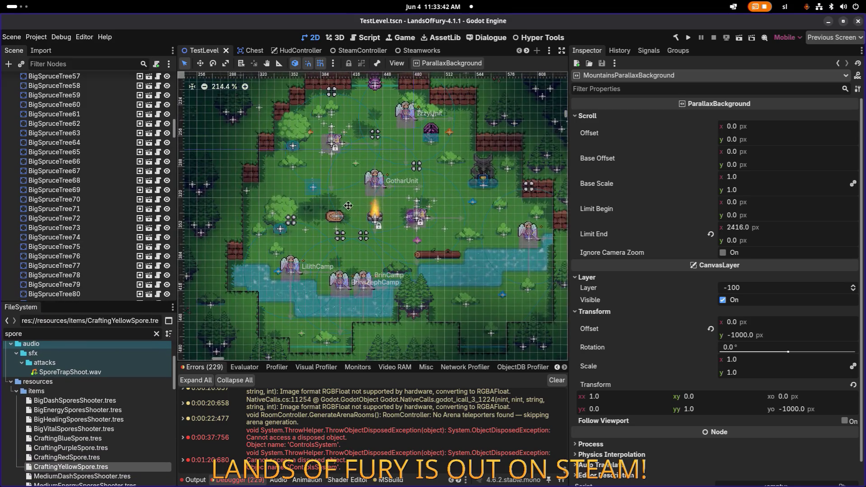
pyautogui.hscroll(-1, 345, 205)
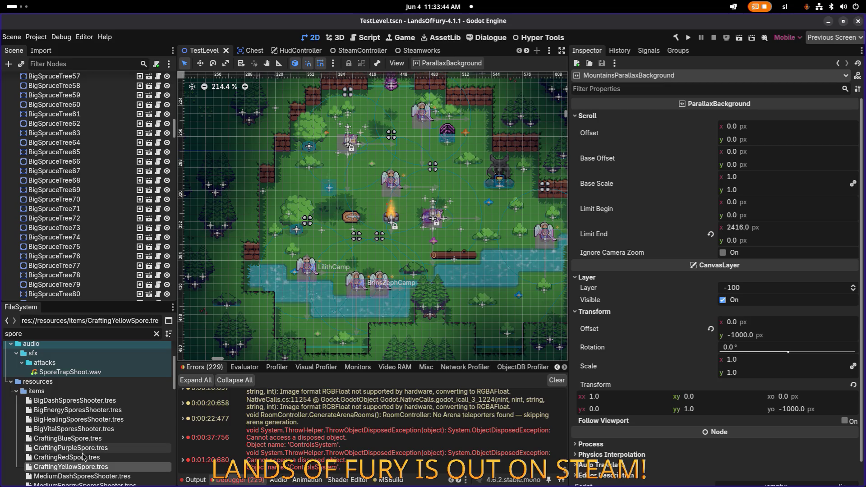
pyautogui.click(112, 334)
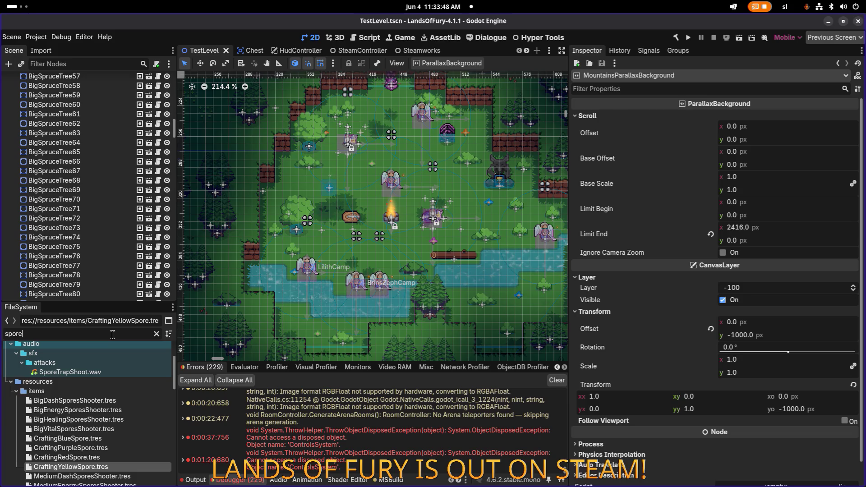
pyautogui.scroll(-3, 325, 229)
# Search the scene tree for 'forge' nodes, then clear the node filter.
pyautogui.click(112, 68)
pyautogui.write('forge')
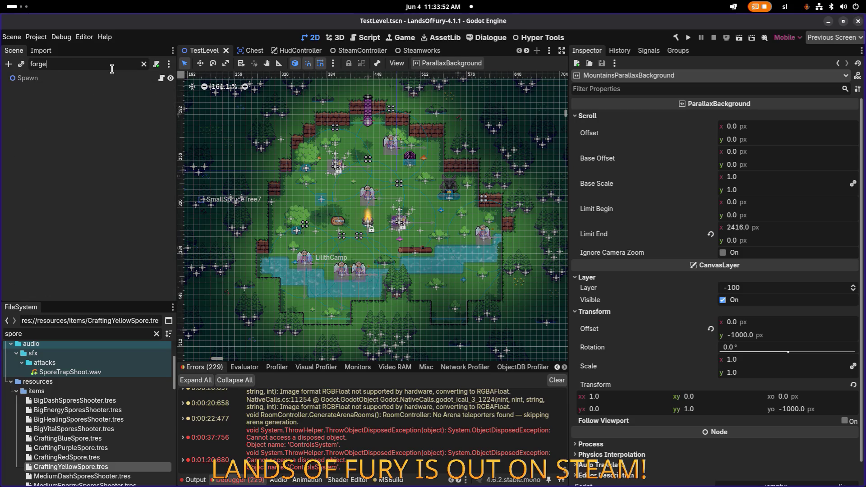
pyautogui.click(143, 64)
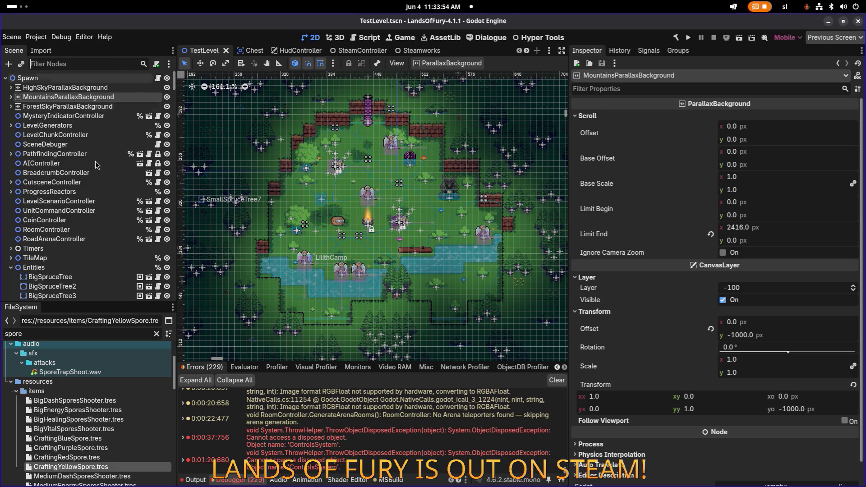
pyautogui.scroll(-10, 58, 247)
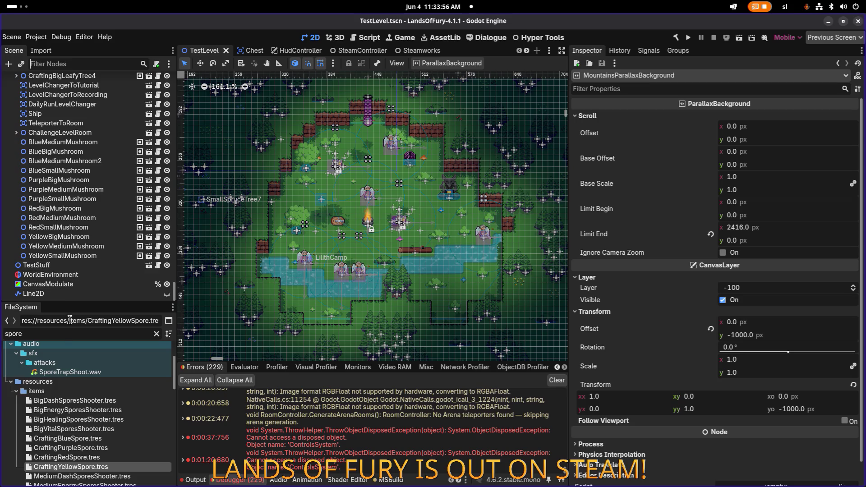
# Filter the FileSystem dock by 'forge' and scroll to scenes/Forge.tscn.
pyautogui.hotkey('ctrl', 'a')
pyautogui.write('forge')
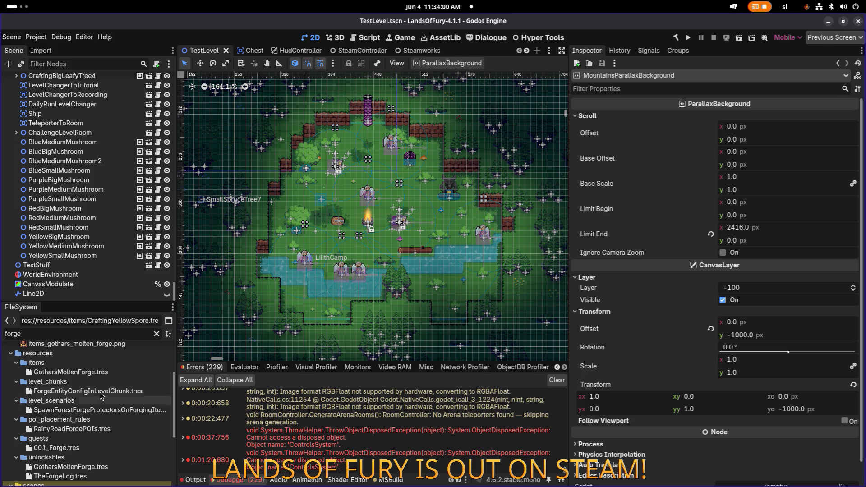
pyautogui.scroll(-3, 108, 382)
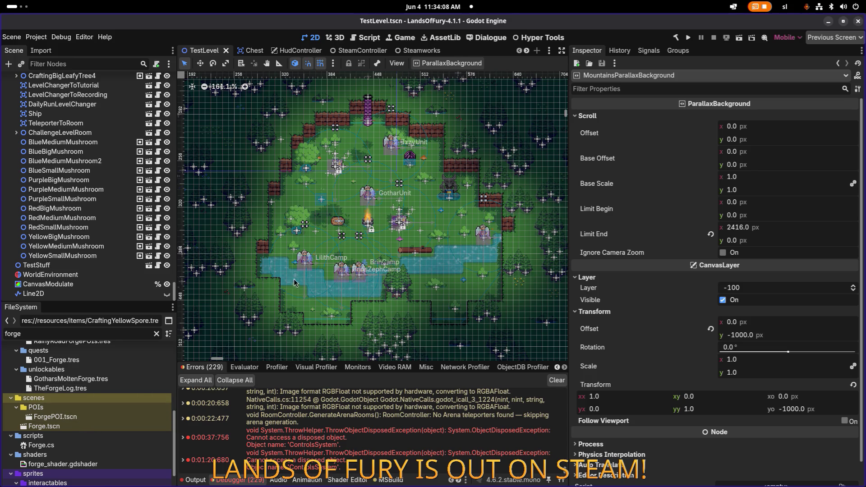
pyautogui.hscroll(-2, 291, 282)
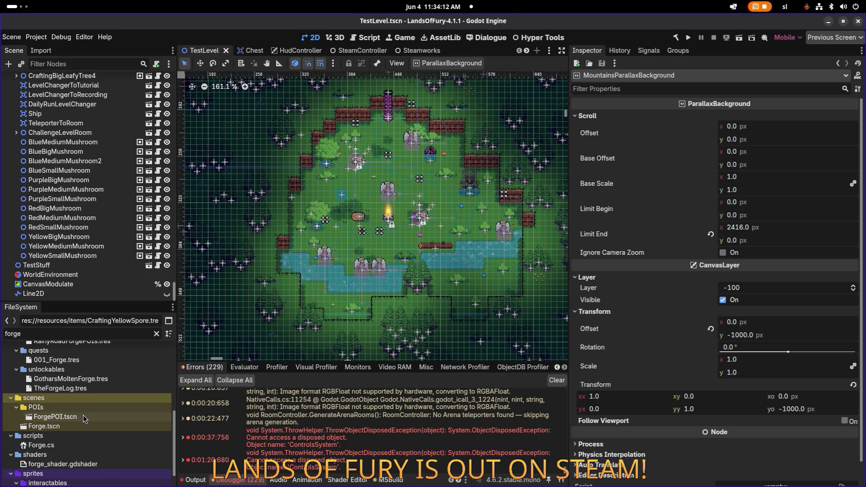
pyautogui.scroll(-1, 315, 280)
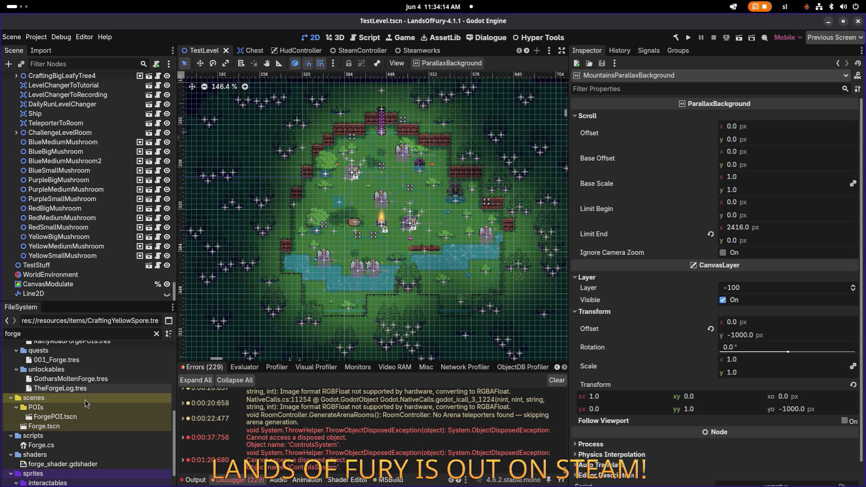
pyautogui.scroll(1, 85, 403)
# Place Forge.tscn in the level, move the Forge node below YellowSmallMushroom, and save.
pyautogui.moveTo(59, 445)
pyautogui.mouseDown()
pyautogui.moveTo(368, 237)
pyautogui.moveTo(430, 204)
pyautogui.moveTo(433, 217)
pyautogui.mouseUp()
pyautogui.moveTo(41, 294); pyautogui.dragTo(104, 255)
pyautogui.hotkey('ctrl', 's')
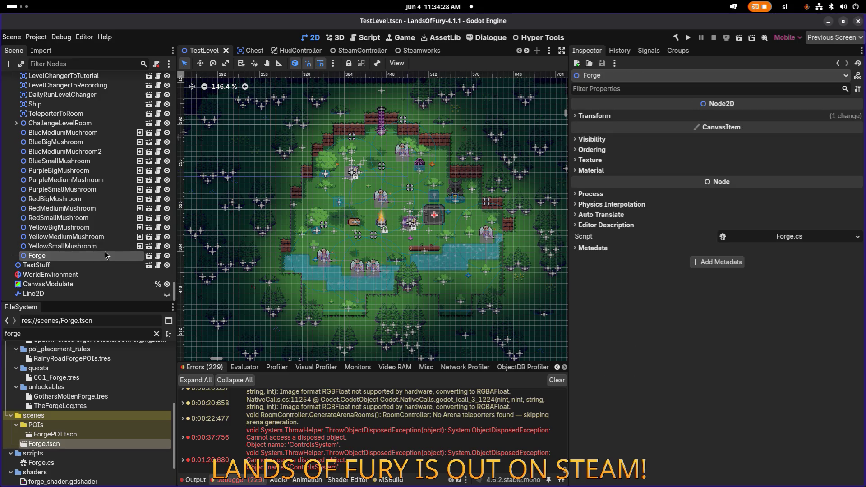
# Inspect the YellowSmallMushroom and new Forge node properties.
pyautogui.scroll(5, 425, 140)
pyautogui.scroll(4, 411, 214)
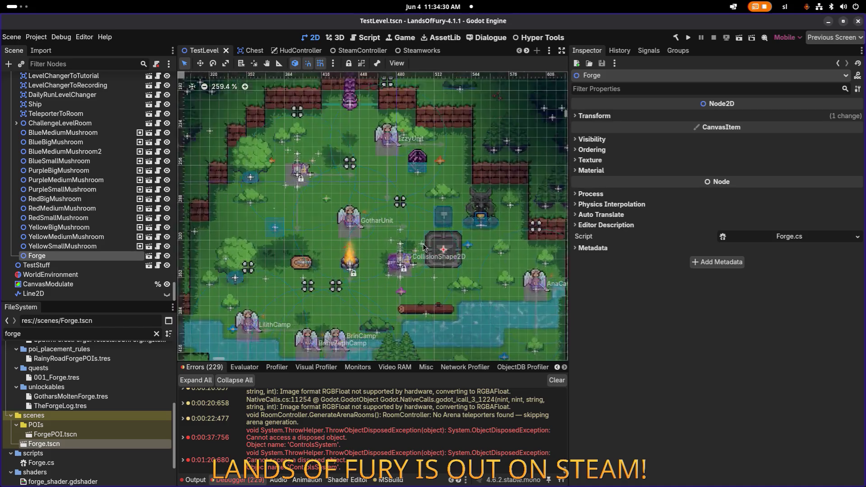
pyautogui.click(68, 246)
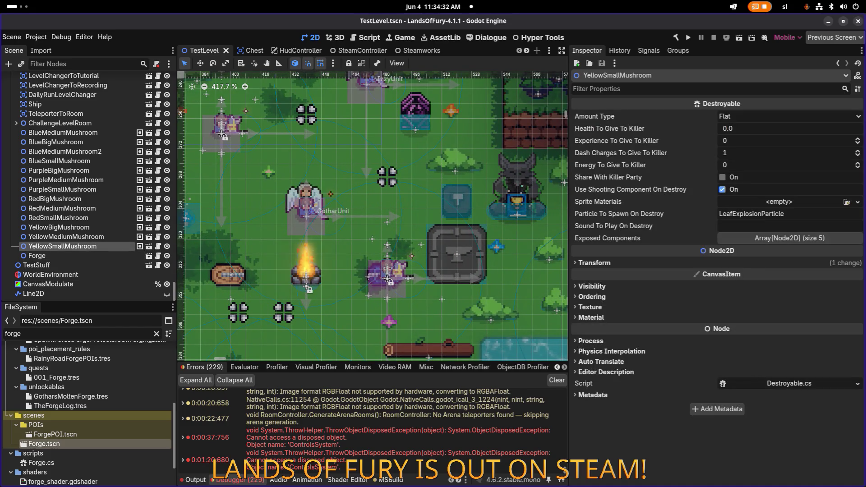
pyautogui.click(54, 256)
pyautogui.scroll(-2, 328, 232)
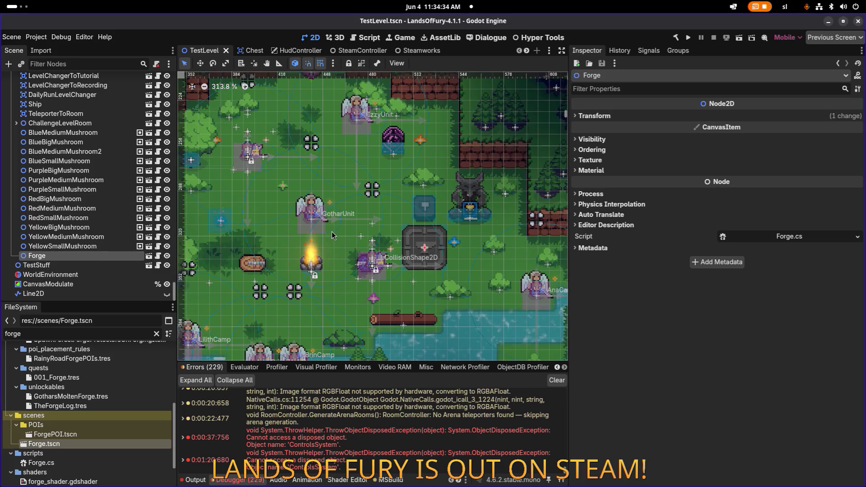
pyautogui.scroll(-1, 474, 262)
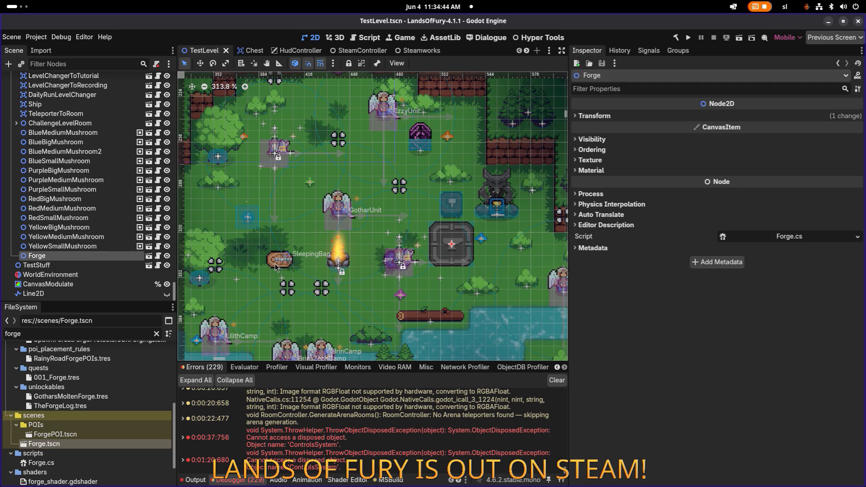
pyautogui.hotkey('alt', 'Tab')
pyautogui.hotkey('alt', 'Tab')
pyautogui.hotkey('alt', 'Tab')
pyautogui.hotkey('alt', 'Tab')
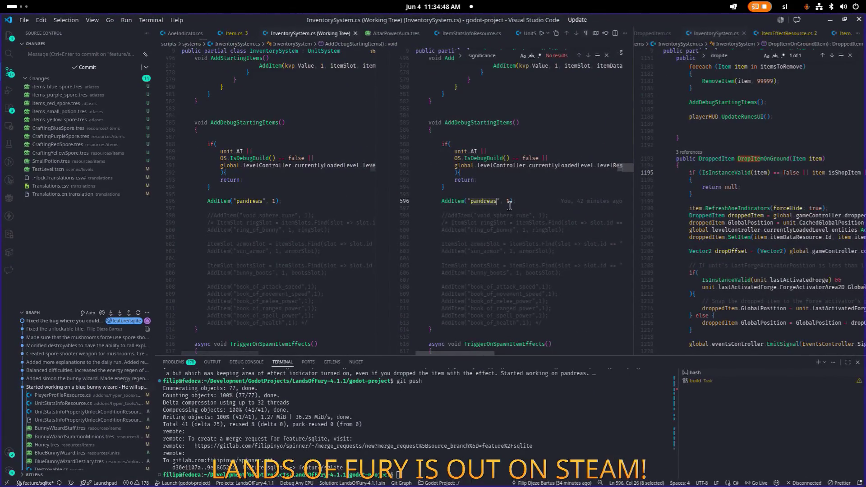
# Replace the 'pandreas' debug starting item with crafting_red_spore.
pyautogui.click(524, 200)
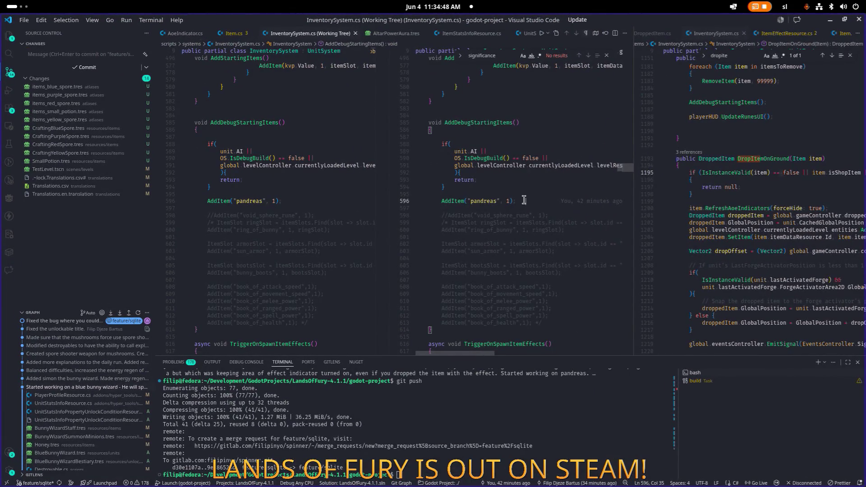
pyautogui.press('Left')
pyautogui.write('craf')
pyautogui.write('_re')
pyautogui.write('s')
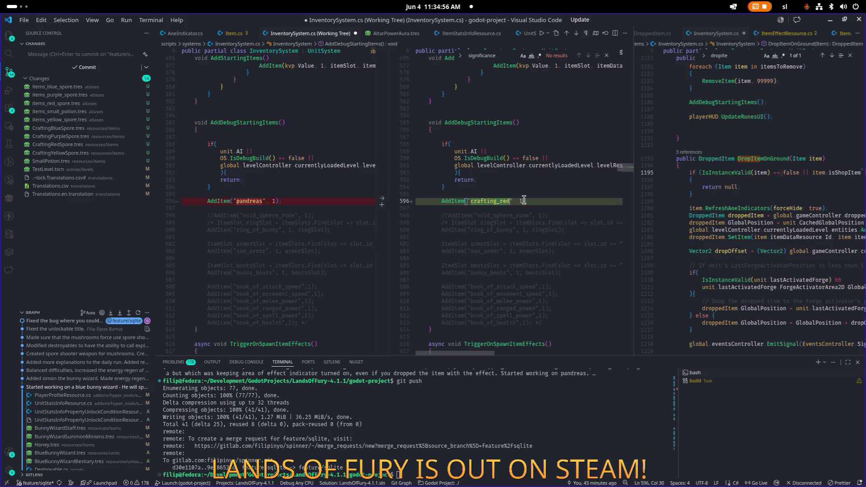
pyautogui.write('spore')
pyautogui.press('End')
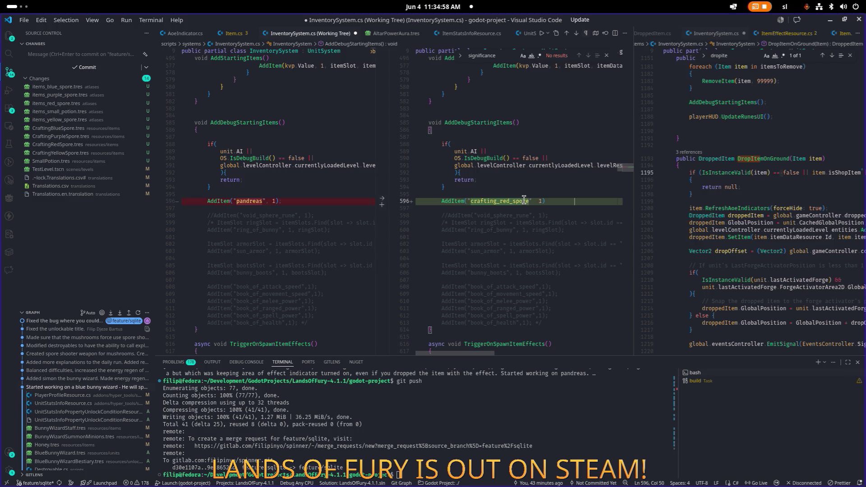
pyautogui.press('BackSpace')
pyautogui.press('BackSpace')
pyautogui.press('BackSpace')
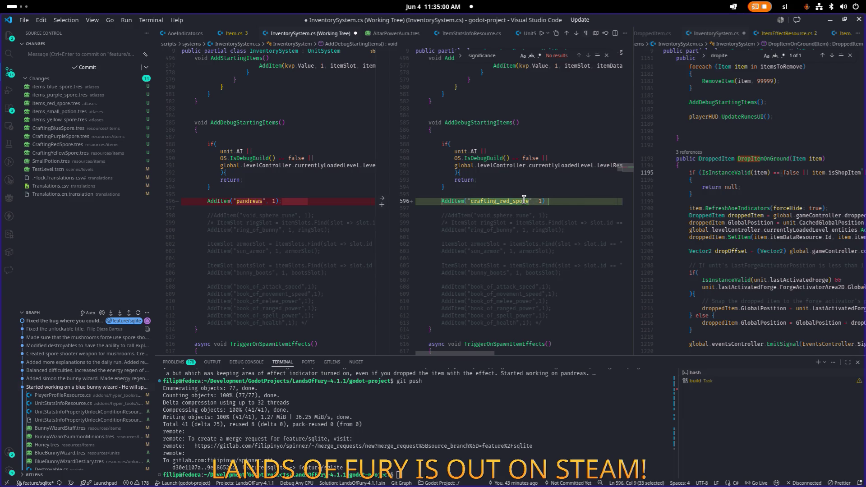
# Duplicate the crafting_red_spore line, briefly checking the translations spreadsheet.
pyautogui.hotkey('ctrl', 'shift', 'alt', 'Down')
pyautogui.hotkey('ctrl', 'shift', 'alt', 'Down')
pyautogui.hotkey('ctrl', 'shift', 'alt', 'Down')
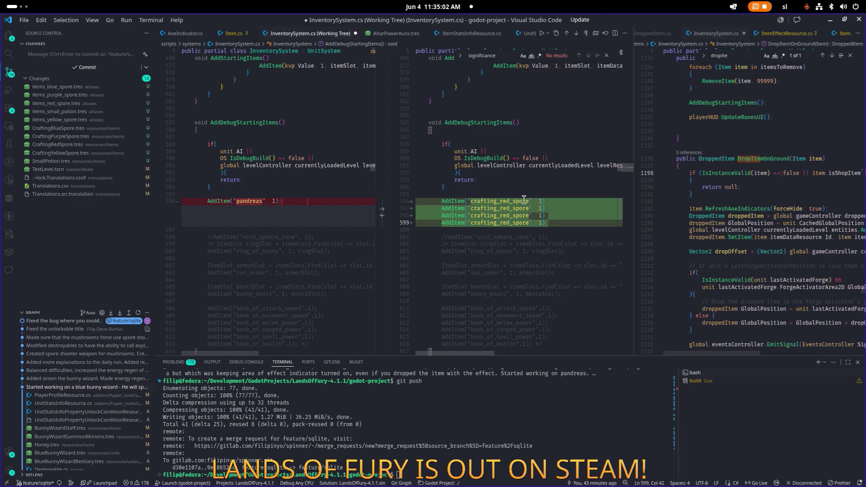
pyautogui.hotkey('alt', 'Tab')
pyautogui.press('Tab')
pyautogui.press('Tab')
pyautogui.press('Tab')
pyautogui.hotkey('shift', 'Tab')
pyautogui.press('Tab')
pyautogui.press('Tab')
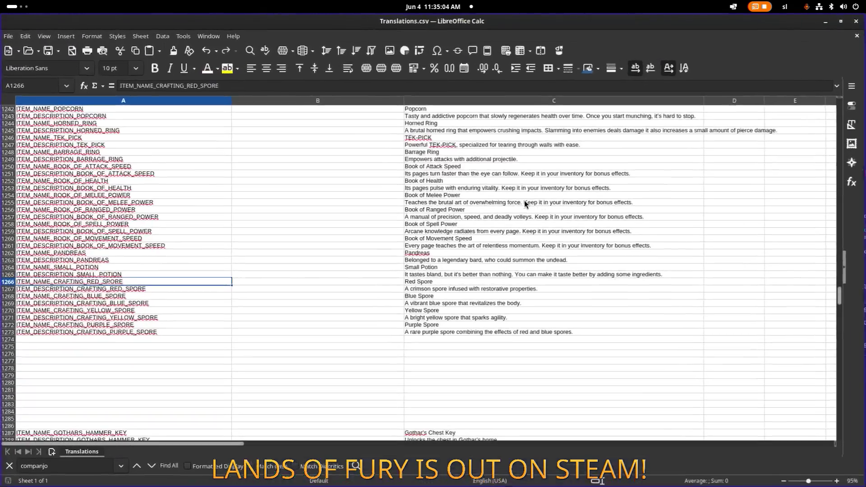
pyautogui.scroll(-1, 654, 128)
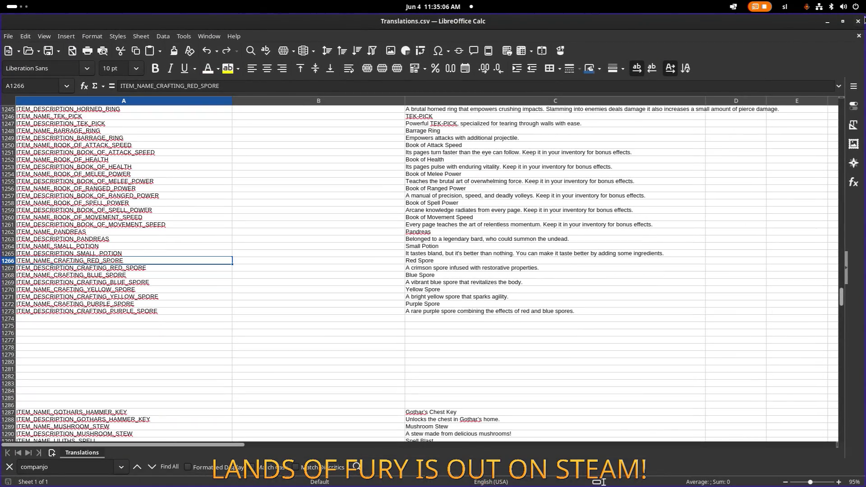
pyautogui.click(828, 23)
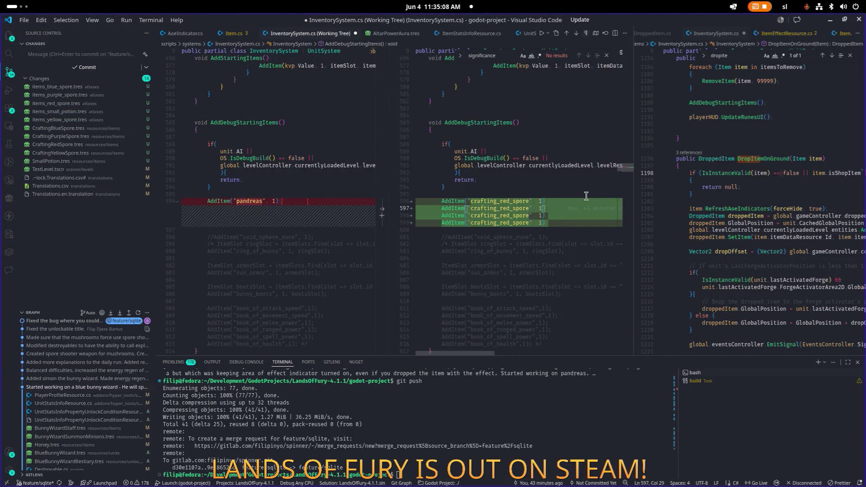
# Rename the copied spore lines to blue, yellow and purple.
pyautogui.hotkey('shift', 'Left')
pyautogui.hotkey('shift', 'Left')
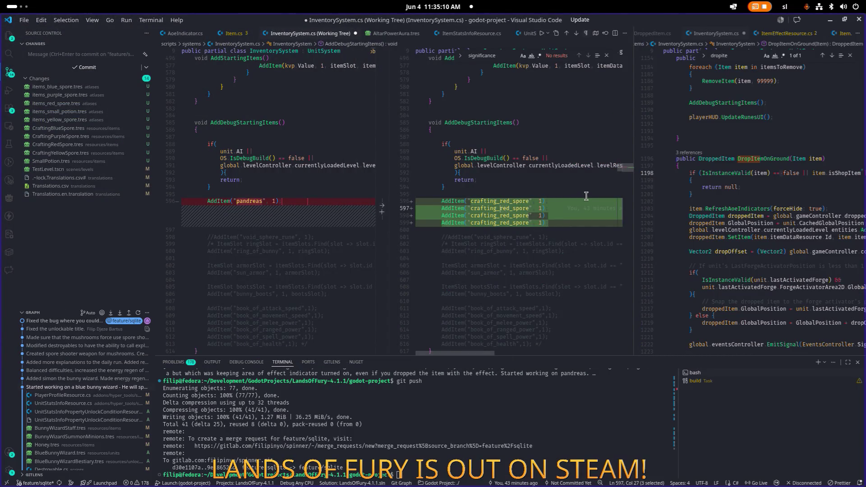
pyautogui.write('blue')
pyautogui.press('Down')
pyautogui.press('Left')
pyautogui.hotkey('shift', 'Left')
pyautogui.hotkey('shift', 'Left')
pyautogui.write('yello')
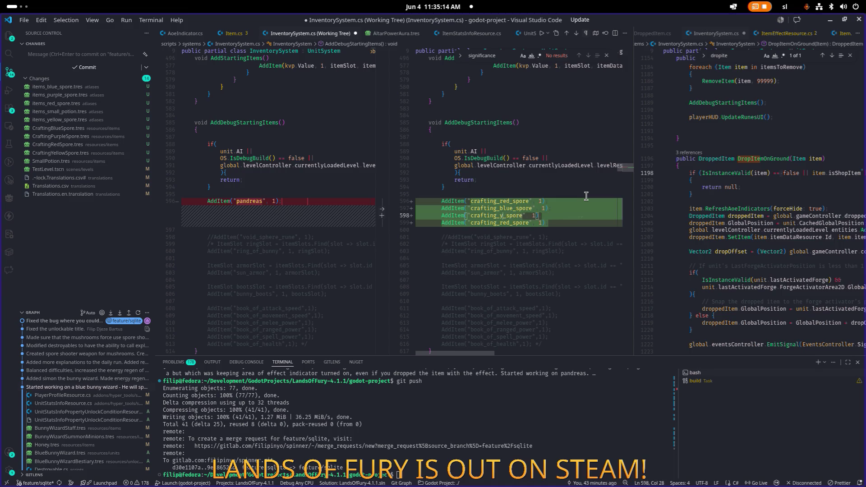
pyautogui.write('w')
pyautogui.press('Down')
pyautogui.press('Left')
pyautogui.press('Left')
pyautogui.hotkey('shift', 'Left')
pyautogui.hotkey('shift', 'Left')
pyautogui.write('purple')
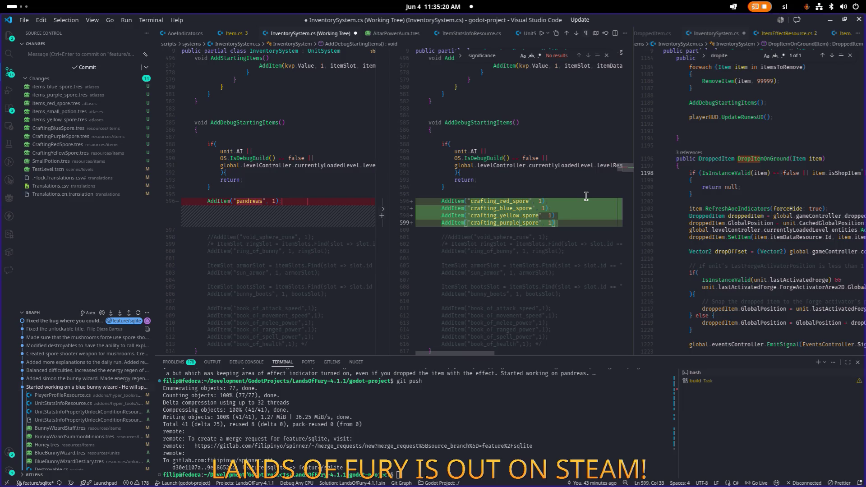
# Add a small_potion starting item, save the script, and run the game in Godot.
pyautogui.press('Up')
pyautogui.press('End')
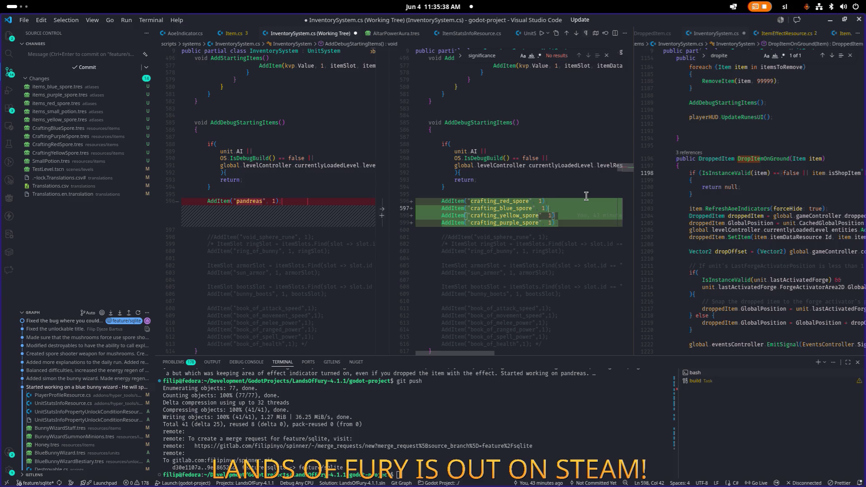
pyautogui.press('Down')
pyautogui.press('Escape')
pyautogui.press('End')
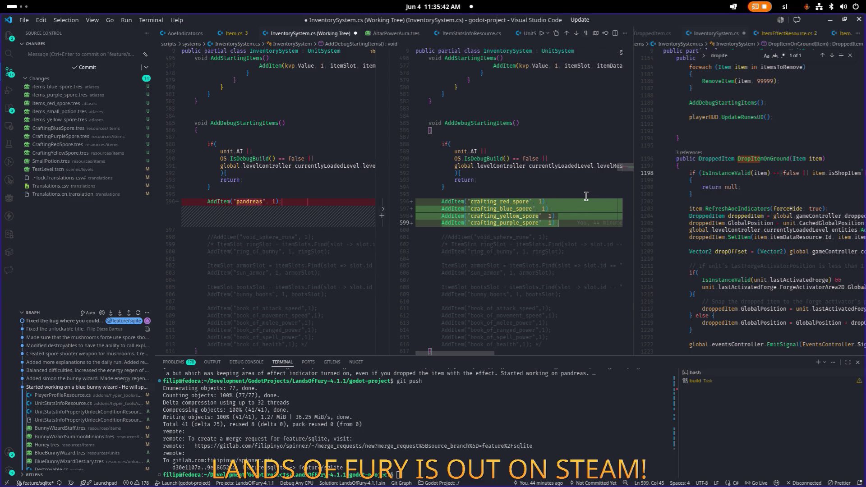
pyautogui.hotkey('shift', 'alt', 'Down')
pyautogui.press('Left')
pyautogui.press('Left')
pyautogui.press('Left')
pyautogui.hotkey('shift', 'Right')
pyautogui.hotkey('shift', 'Right')
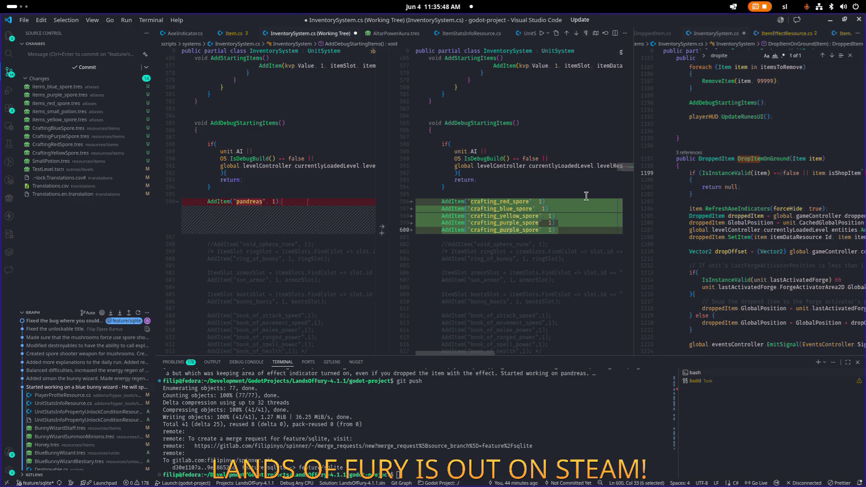
pyautogui.press('Left')
pyautogui.write('small_potion')
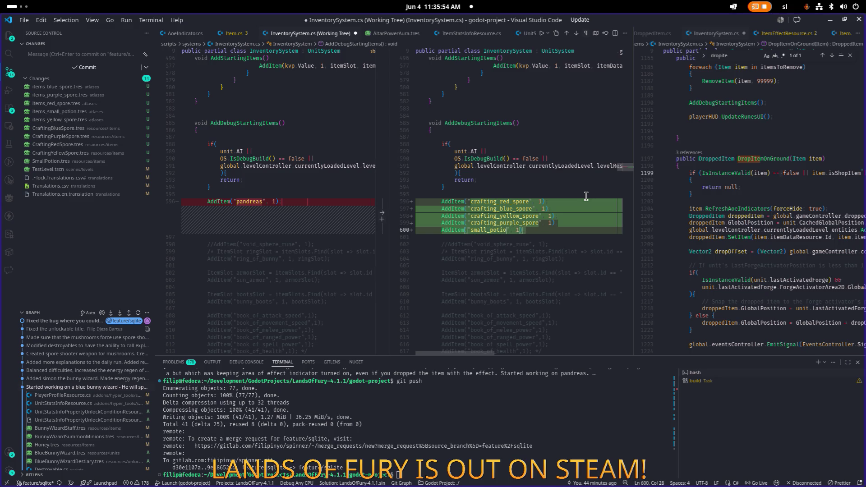
pyautogui.hotkey('ctrl', 's')
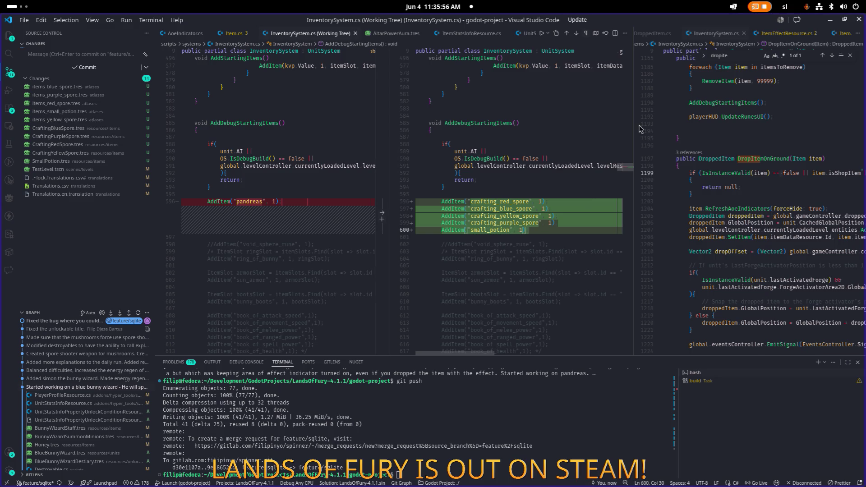
pyautogui.click(830, 20)
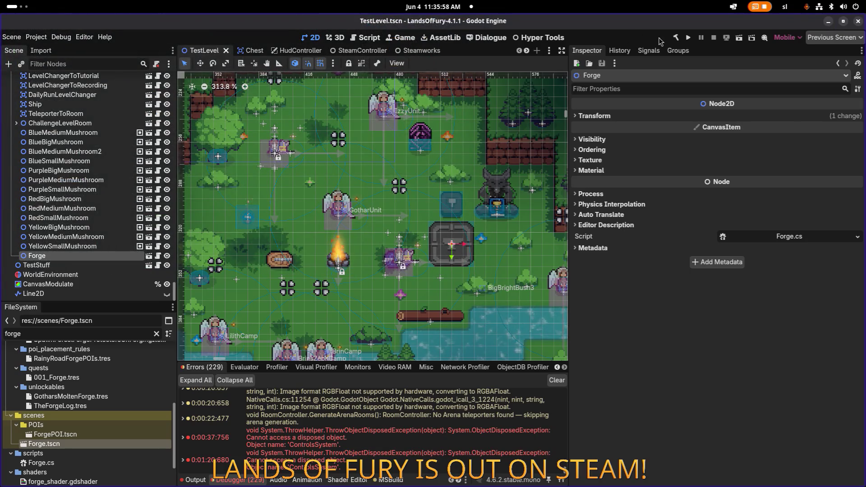
pyautogui.click(687, 38)
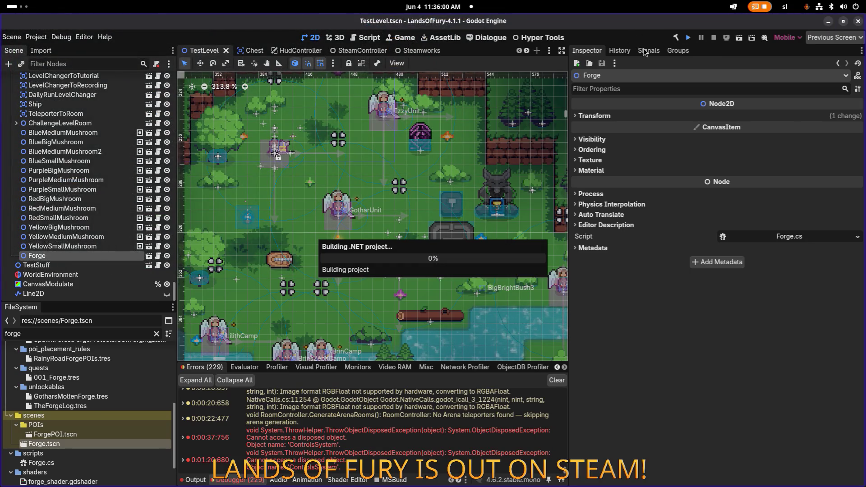
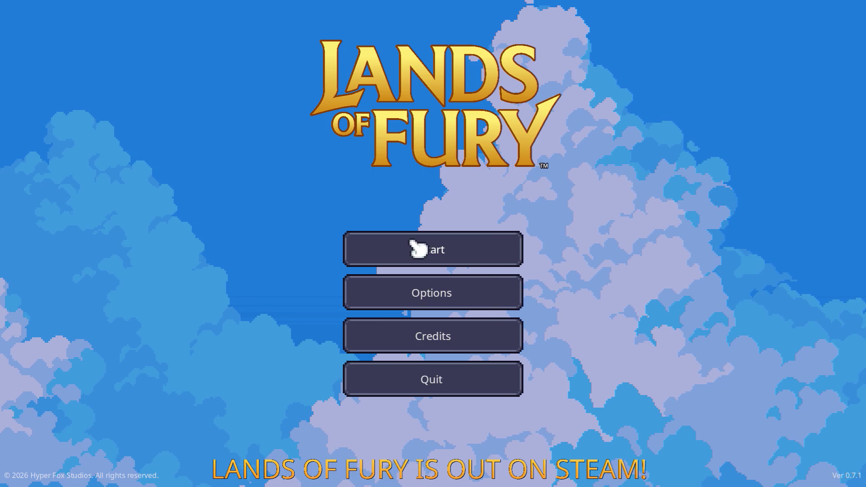
# Start Lands of Fury, load the first profile, and walk the character over to the anvil.
pyautogui.click(411, 246)
pyautogui.click(392, 247)
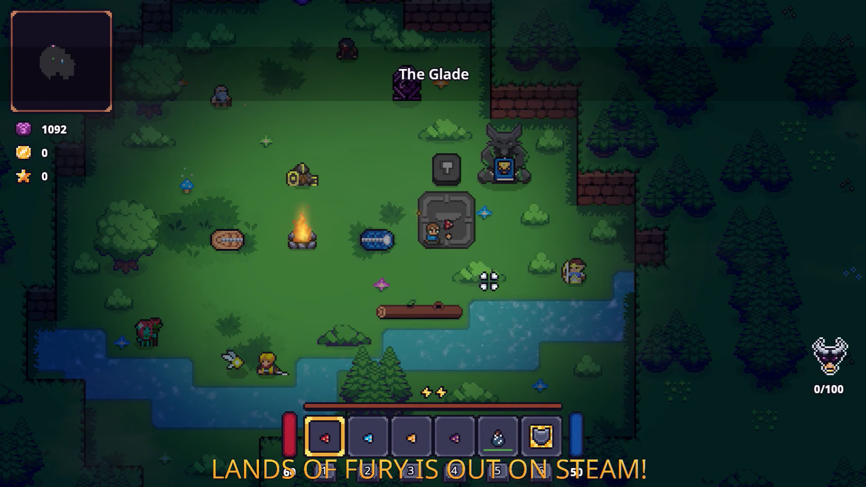
pyautogui.hotkey('w', 'a')
pyautogui.press('w')
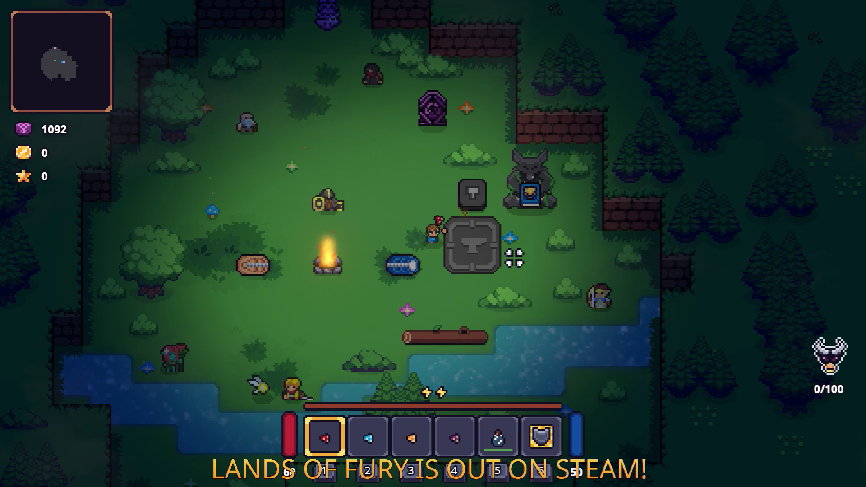
pyautogui.press('d')
pyautogui.press('a')
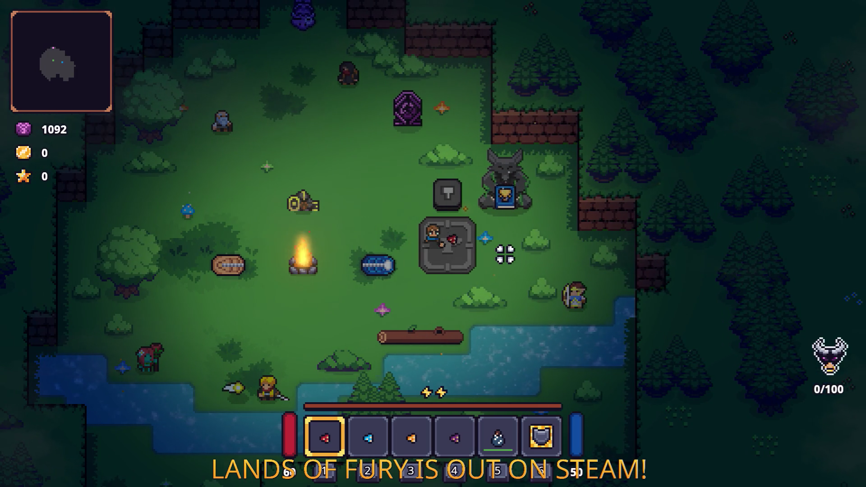
pyautogui.press('a')
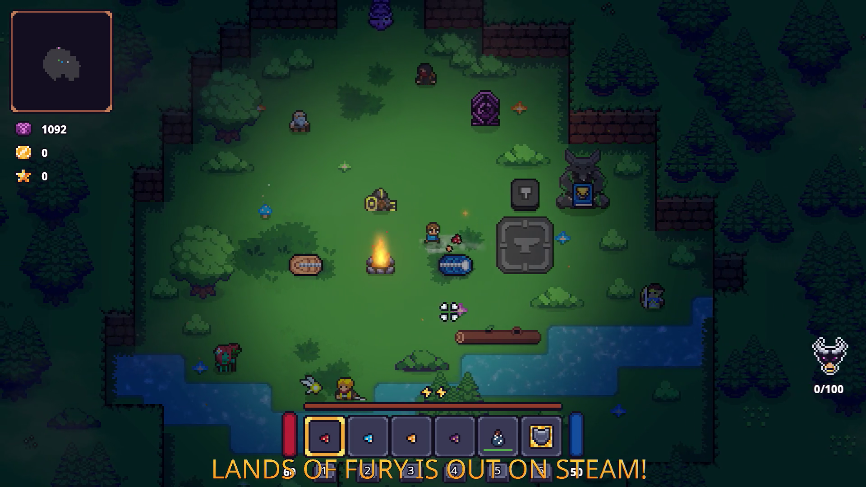
pyautogui.press('d')
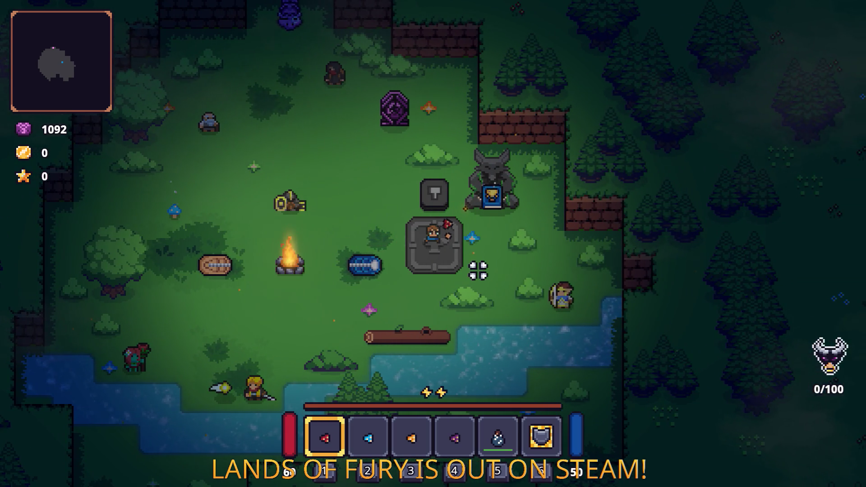
pyautogui.press('a')
# Use the Small Potion, then drop the purple, orange, blue and red spores and the potion at the anvil.
pyautogui.press('i')
pyautogui.click(509, 330)
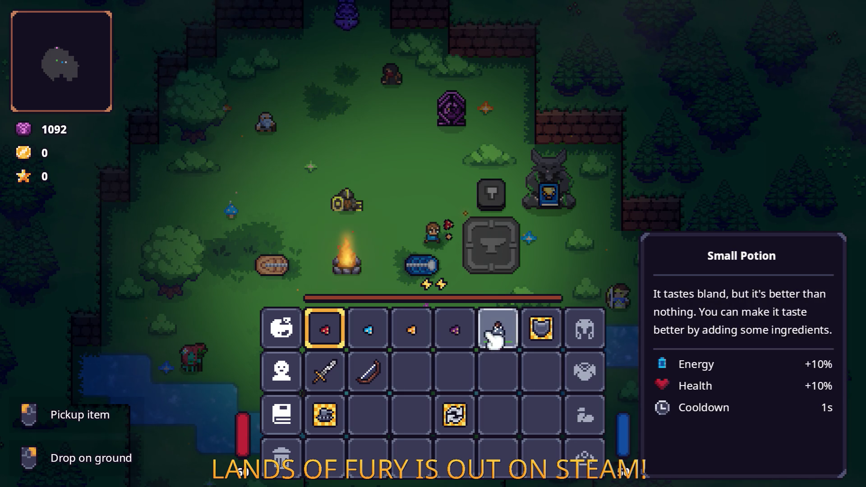
pyautogui.press('Tab')
pyautogui.press('d')
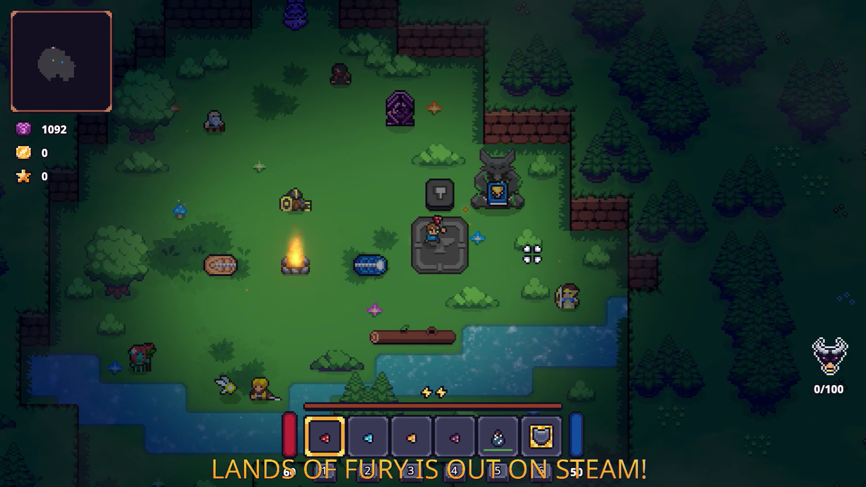
pyautogui.press('Tab')
pyautogui.rightClick(454, 329)
pyautogui.rightClick(412, 328)
pyautogui.rightClick(368, 328)
pyautogui.rightClick(325, 329)
pyautogui.rightClick(498, 329)
pyautogui.press('Tab')
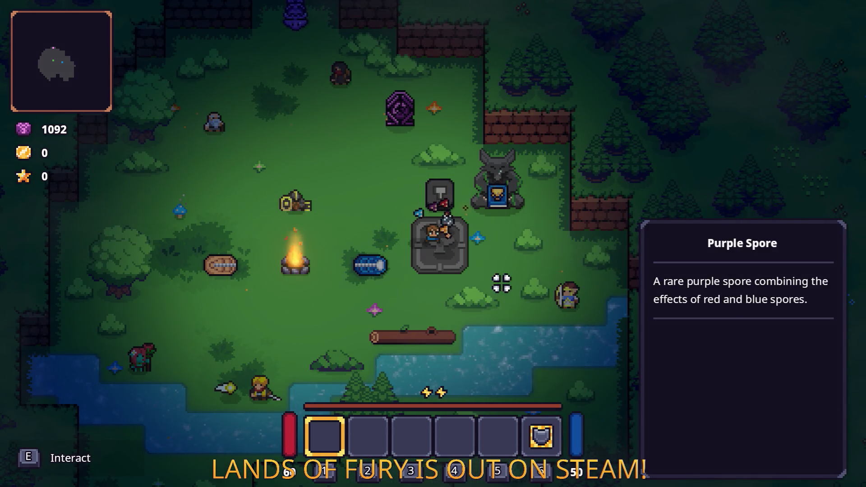
# Walk around the anvil to collect the dropped spores and Small Potion again.
pyautogui.press('s')
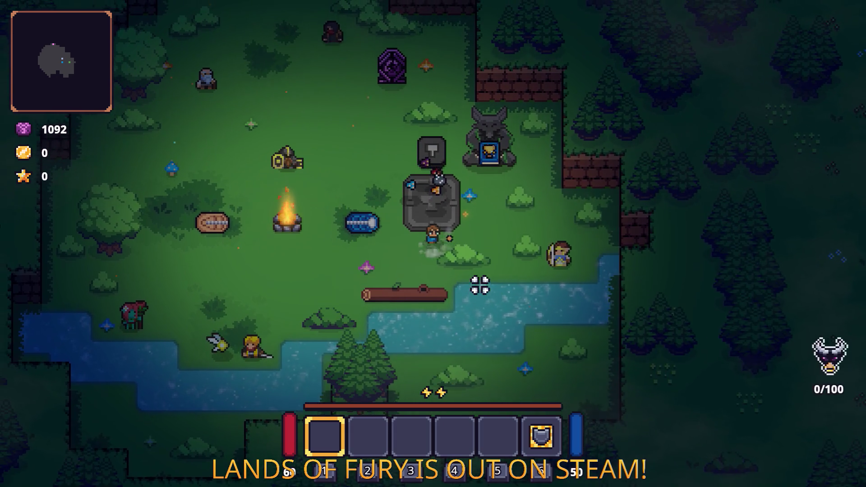
pyautogui.press('w')
pyautogui.press('a')
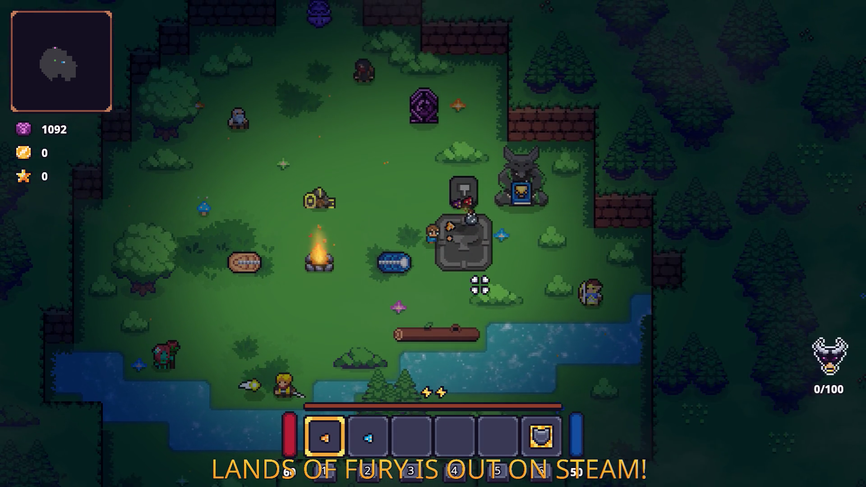
pyautogui.press('w')
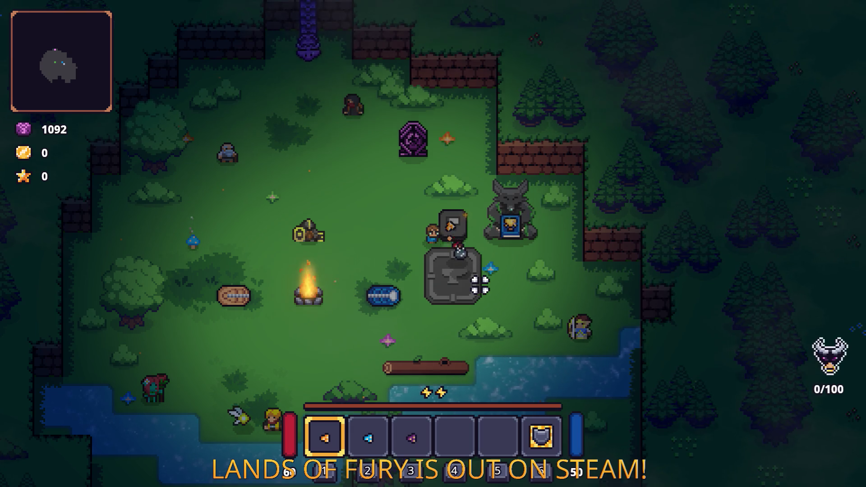
pyautogui.press('d')
pyautogui.press('s')
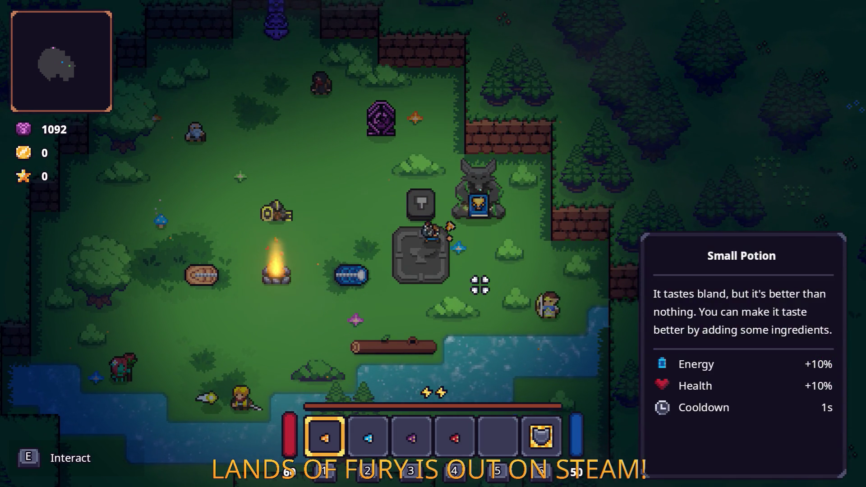
pyautogui.press('Tab')
pyautogui.press('Tab')
pyautogui.press('s')
pyautogui.press('Tab')
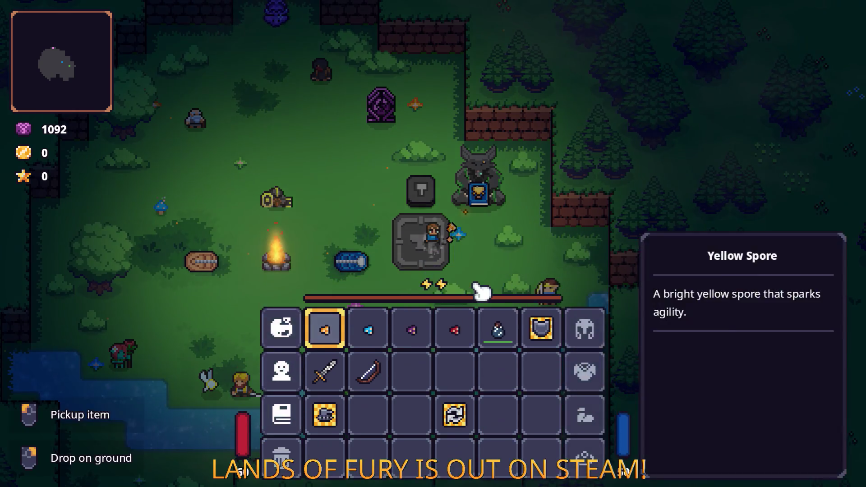
# Drop the yellow, blue, purple and red spores plus the Small Potion at the anvil, then quit to desktop.
pyautogui.press('Tab')
pyautogui.press('Tab')
pyautogui.click(344, 332)
pyautogui.click(424, 336)
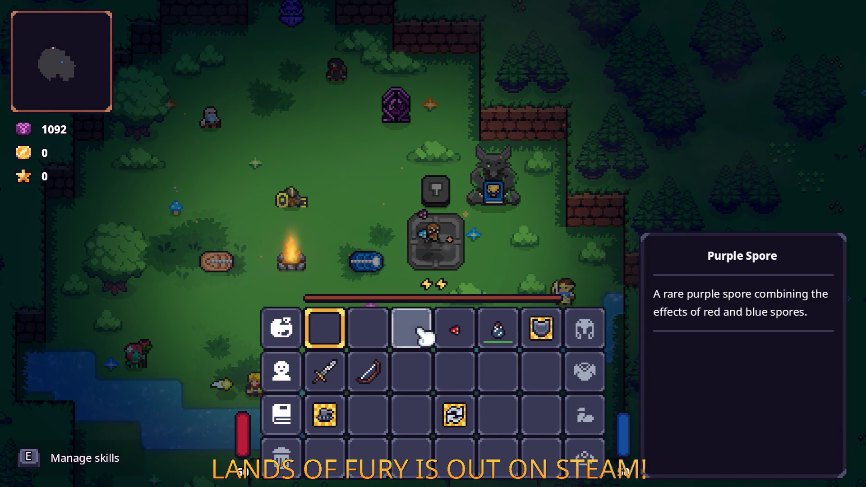
pyautogui.click(455, 332)
pyautogui.click(496, 332)
pyautogui.press('Tab')
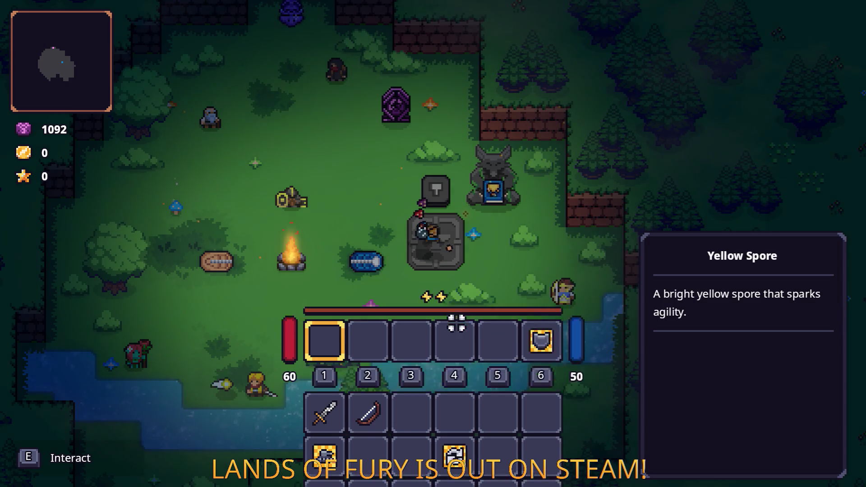
pyautogui.press('Tab')
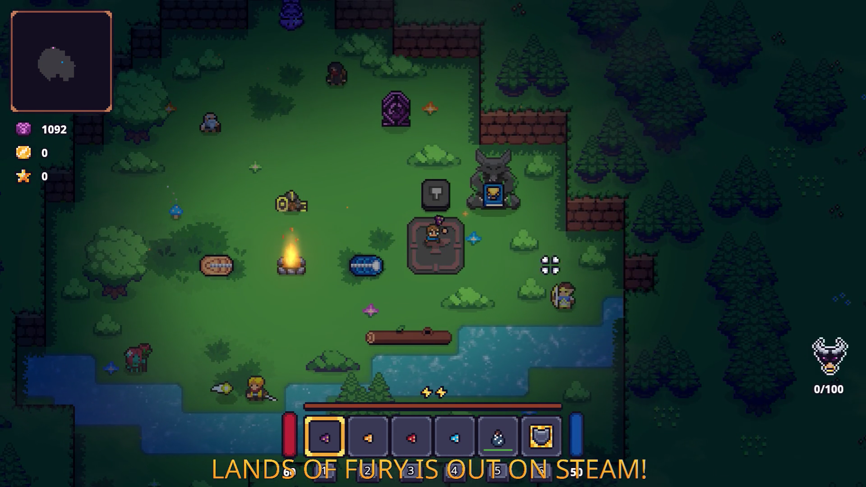
pyautogui.press('Escape')
pyautogui.click(473, 425)
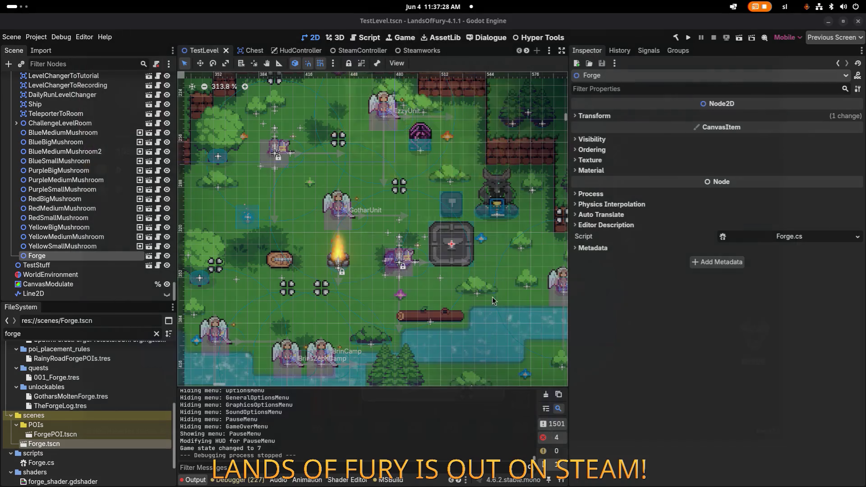
# Filter the FileSystem dock by 'spore' and inspect CraftingBlueSpore.tres (Gold Price 30, Material.tres category).
pyautogui.click(94, 332)
pyautogui.hotkey('ctrl', 'a')
pyautogui.write('spore')
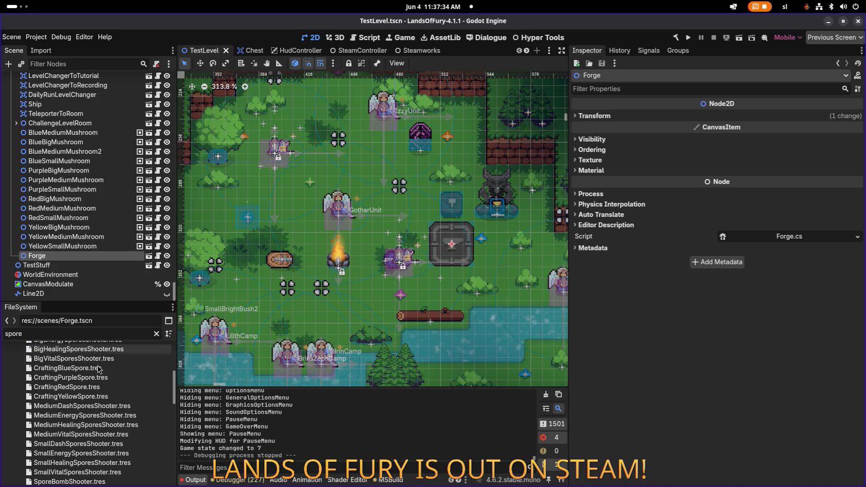
pyautogui.click(97, 368)
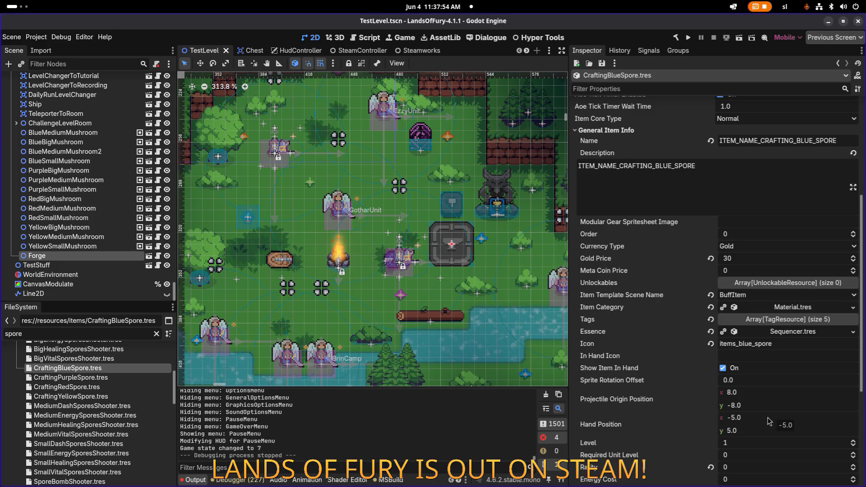
pyautogui.hotkey('alt', 'Tab')
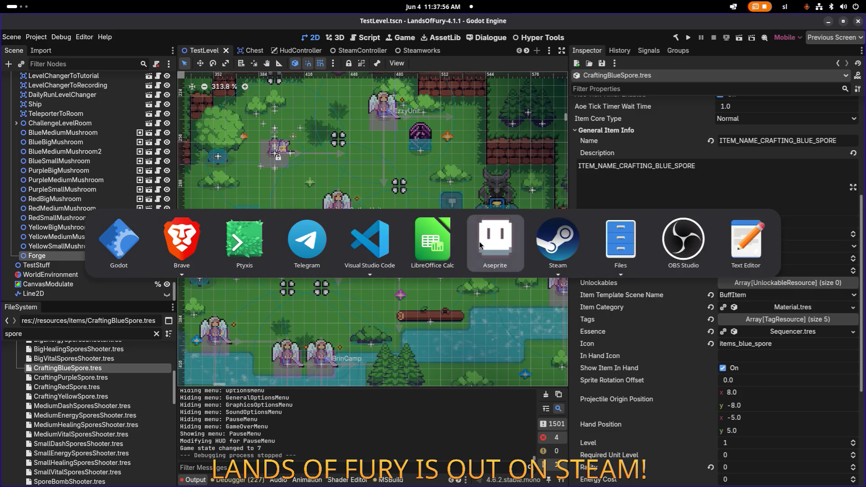
# Switch to Aseprite's Items.png and undo the stray black strokes and selections.
pyautogui.click(496, 248)
pyautogui.scroll(-1, 496, 248)
pyautogui.scroll(5, 451, 153)
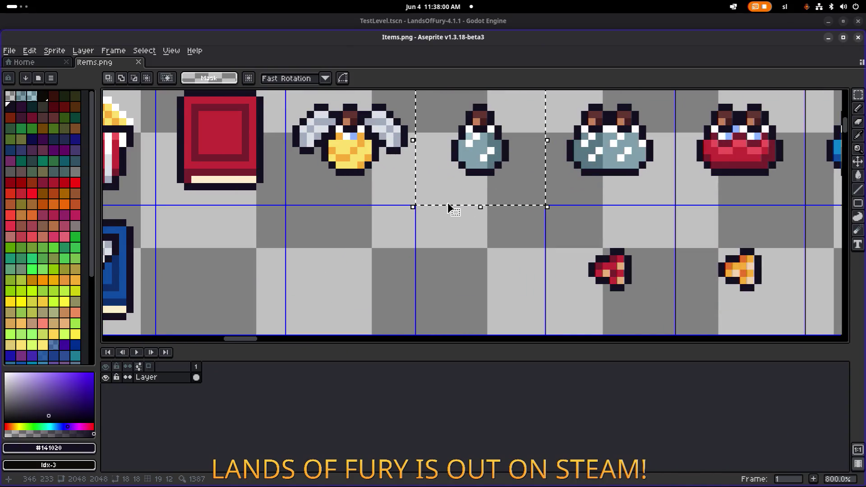
pyautogui.click(476, 208)
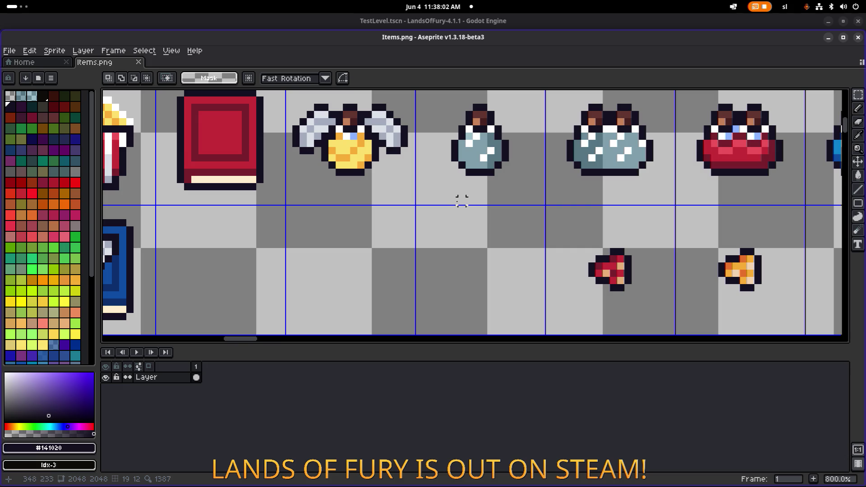
pyautogui.moveTo(418, 200)
pyautogui.mouseDown()
pyautogui.moveTo(464, 214)
pyautogui.moveTo(452, 205)
pyautogui.moveTo(445, 234)
pyautogui.moveTo(485, 235)
pyautogui.mouseUp()
pyautogui.scroll(-3, 433, 200)
pyautogui.scroll(2, 440, 232)
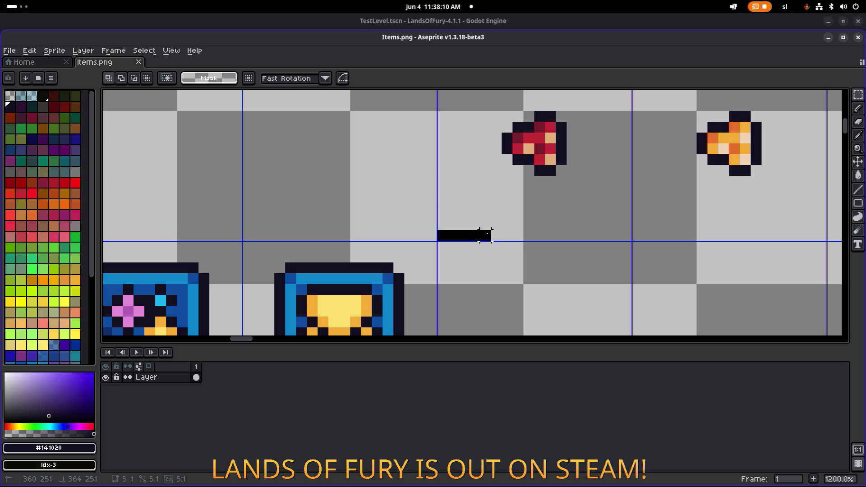
pyautogui.hotkey('ctrl', 'z')
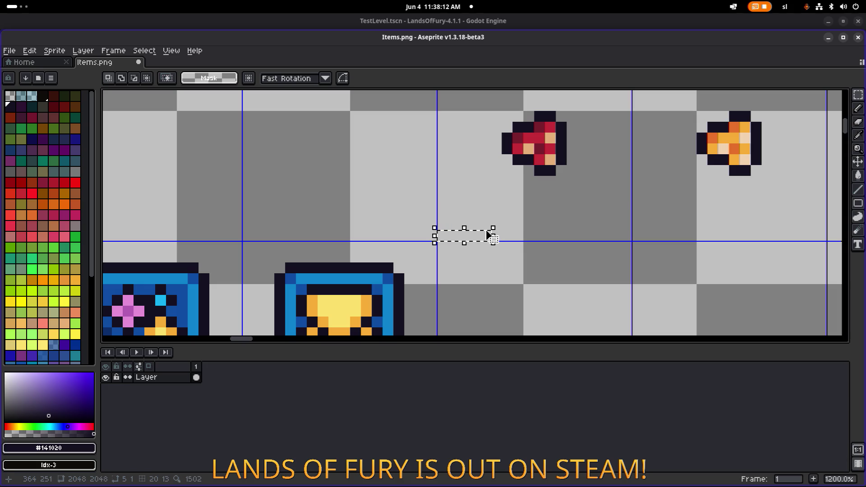
pyautogui.hotkey('ctrl', 'd')
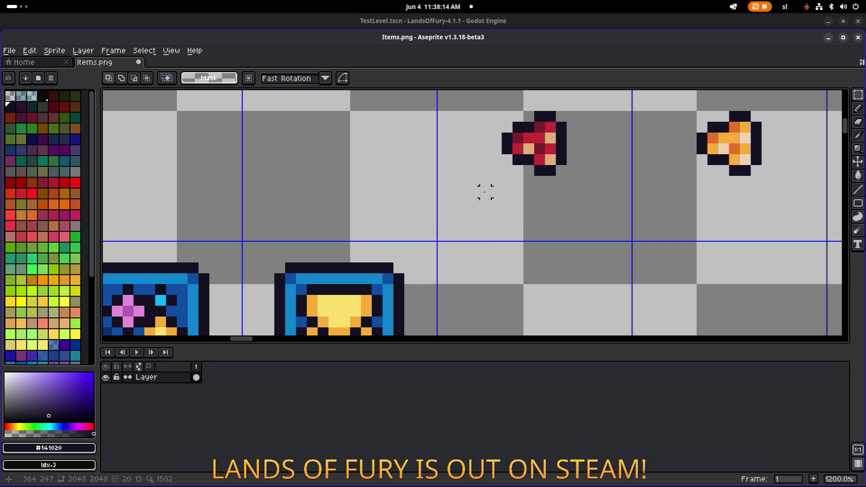
pyautogui.click(485, 192)
pyautogui.hotkey('ctrl', 'z')
# Marquee-select the empty cell just left of the small red spore.
pyautogui.moveTo(440, 235)
pyautogui.mouseDown()
pyautogui.moveTo(517, 211)
pyautogui.moveTo(526, 152)
pyautogui.moveTo(537, 141)
pyautogui.moveTo(536, 152)
pyautogui.moveTo(544, 133)
pyautogui.mouseUp()
pyautogui.scroll(-6, 607, 160)
pyautogui.scroll(1, 616, 157)
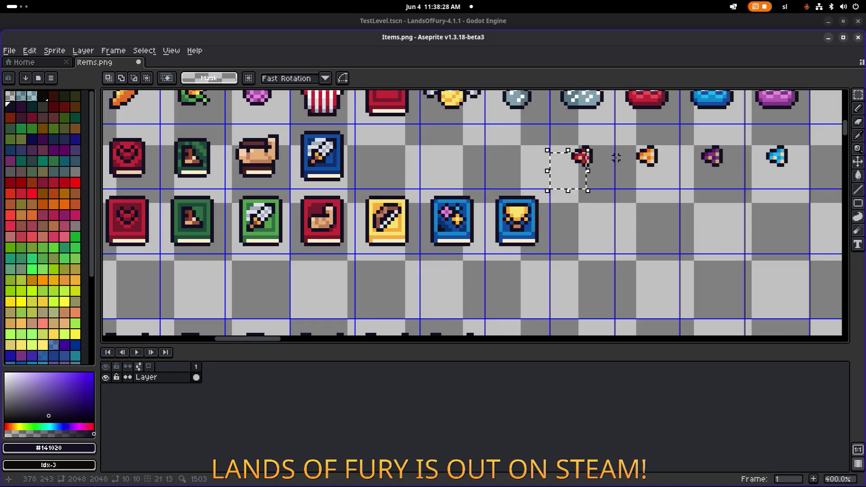
pyautogui.click(572, 165)
pyautogui.moveTo(551, 158)
pyautogui.mouseDown()
pyautogui.moveTo(584, 179)
pyautogui.moveTo(584, 194)
pyautogui.moveTo(581, 187)
pyautogui.mouseUp()
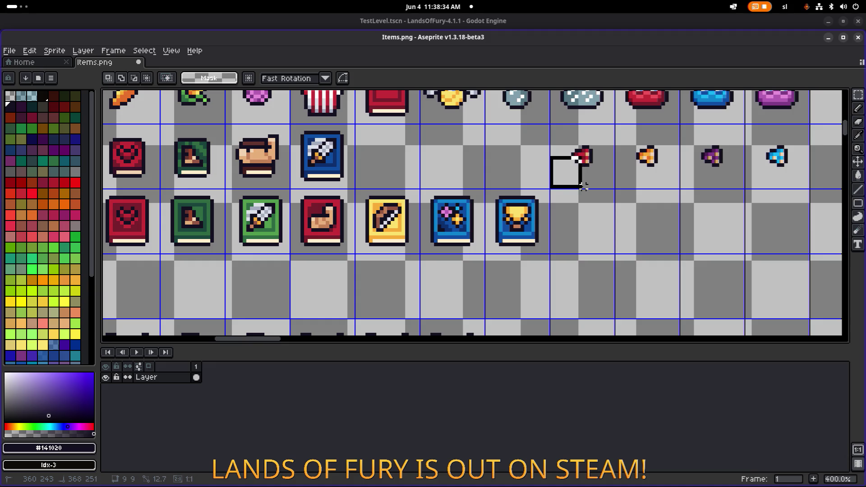
pyautogui.moveTo(584, 186); pyautogui.dragTo(583, 187)
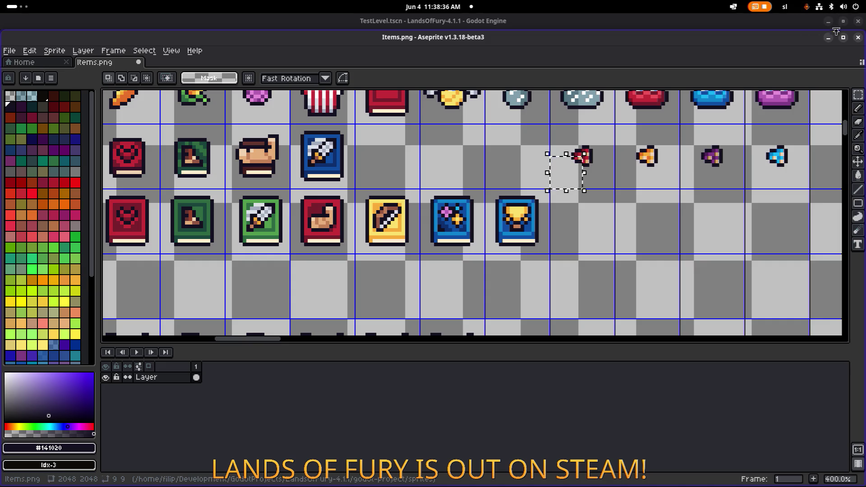
pyautogui.click(828, 38)
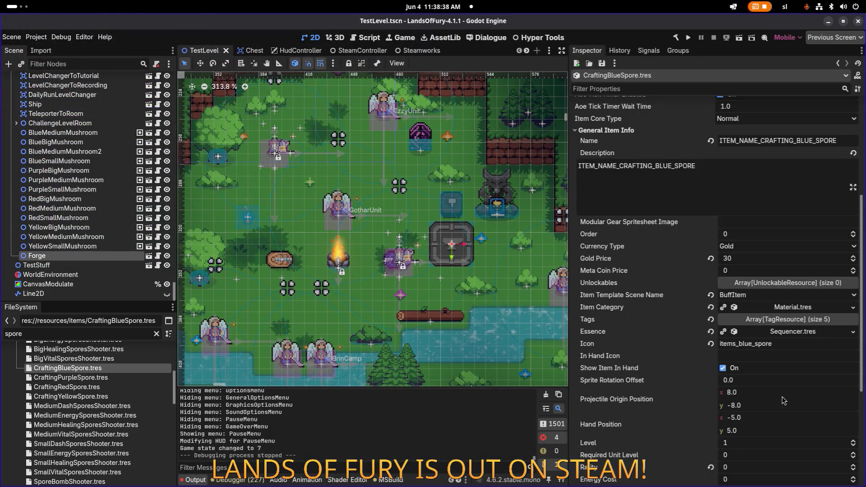
# Set the blue spore's Hand Position to x -8 and y 8 in the Inspector.
pyautogui.click(784, 396)
pyautogui.click(755, 419)
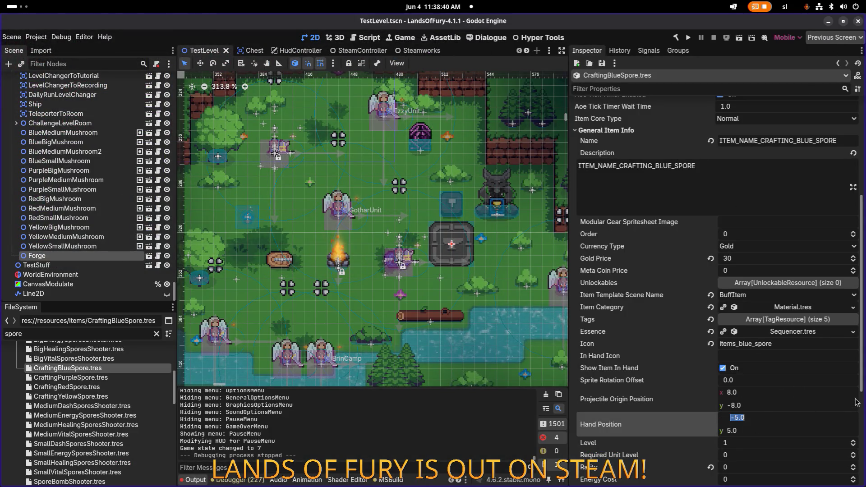
pyautogui.write('-8')
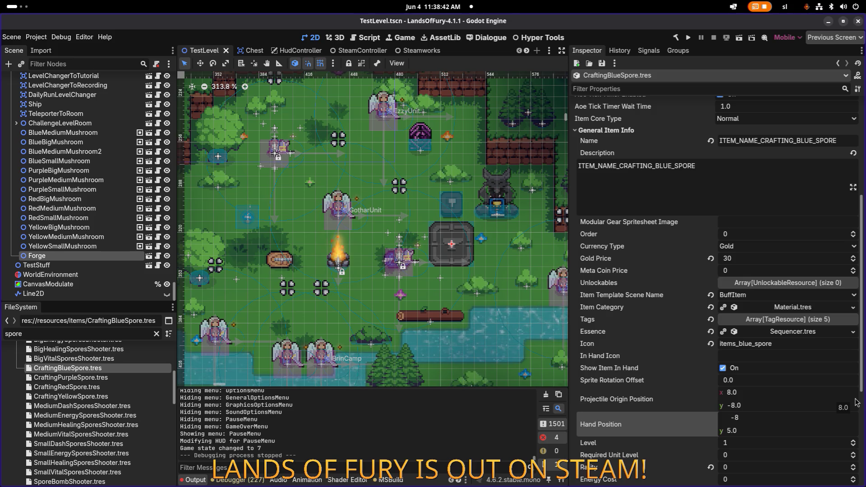
pyautogui.press('Return')
pyautogui.press('Tab')
pyautogui.write('8')
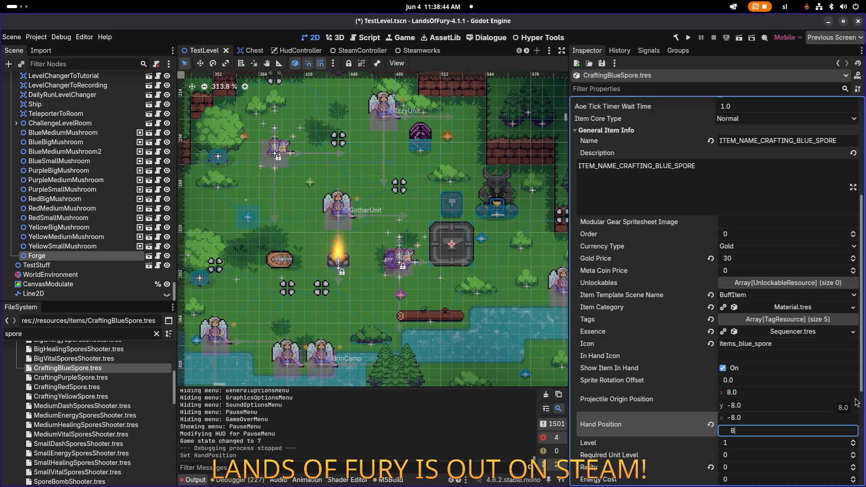
pyautogui.press('Return')
# Save the scene and run the project to test the new hand position.
pyautogui.rightClick(633, 430)
pyautogui.click(637, 432)
pyautogui.hotkey('ctrl', 's')
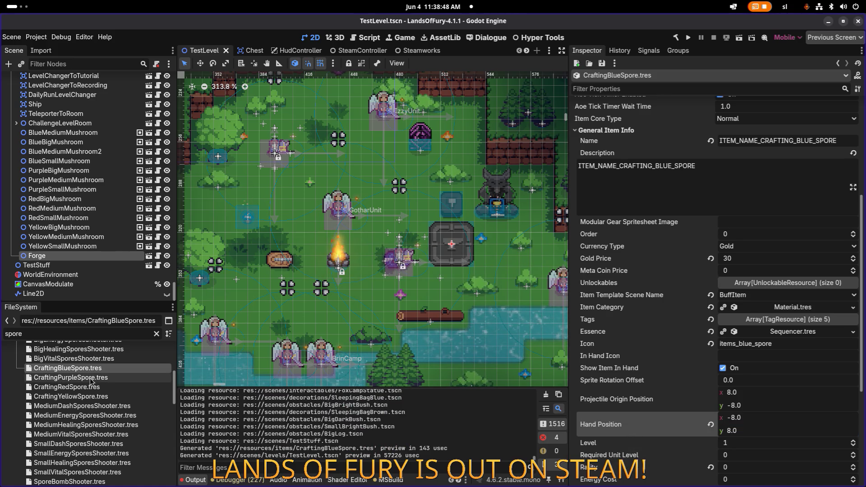
pyautogui.click(687, 38)
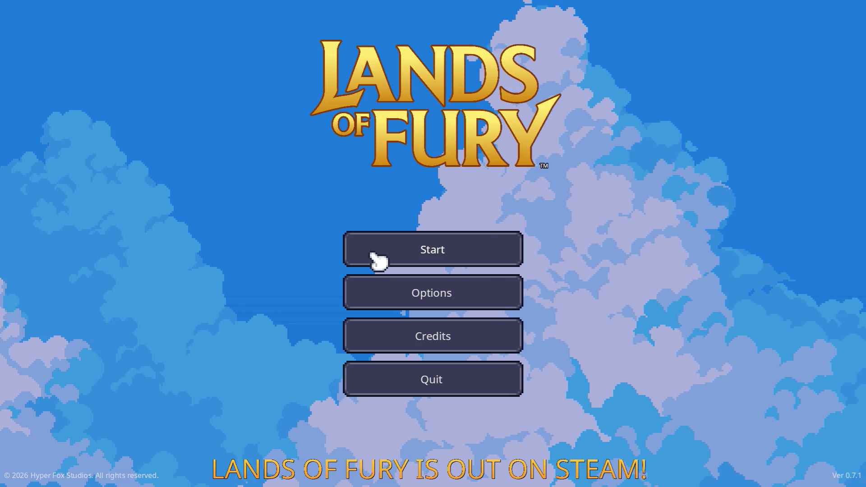
# Start the game, load the first profile, and cycle hotbar slots 1-5, ending on slot 4.
pyautogui.click(370, 249)
pyautogui.click(365, 250)
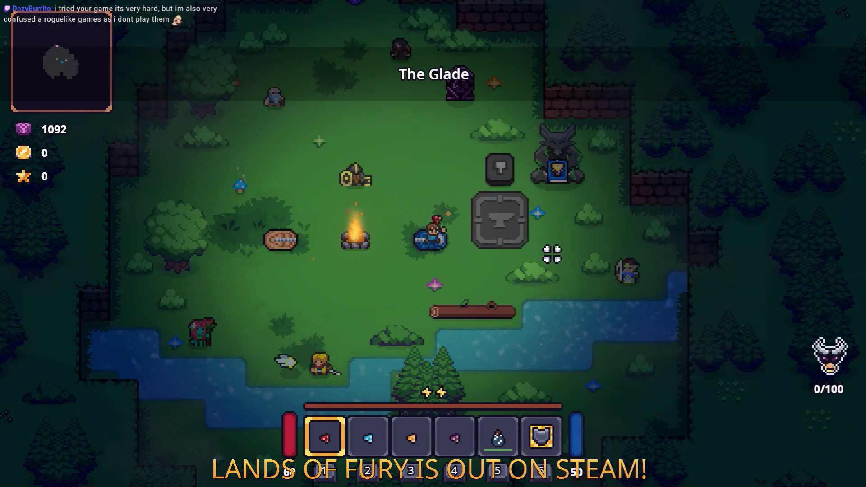
pyautogui.press('4')
pyautogui.press('3')
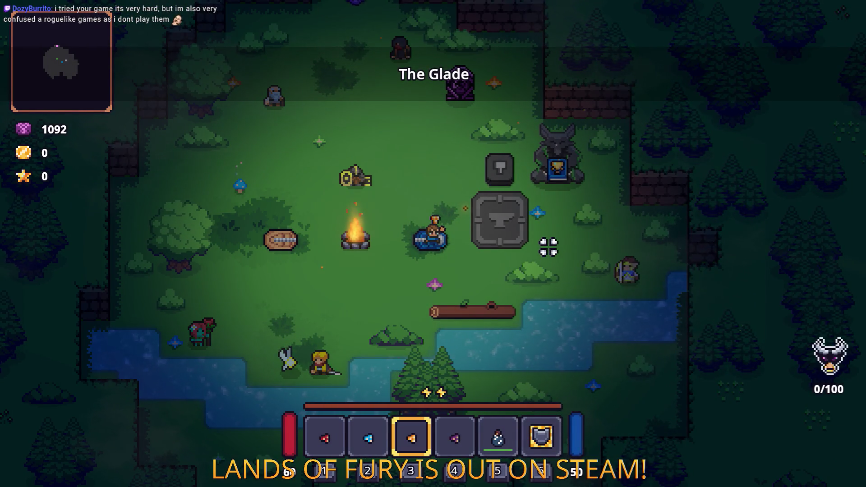
pyautogui.press('4')
pyautogui.press('5')
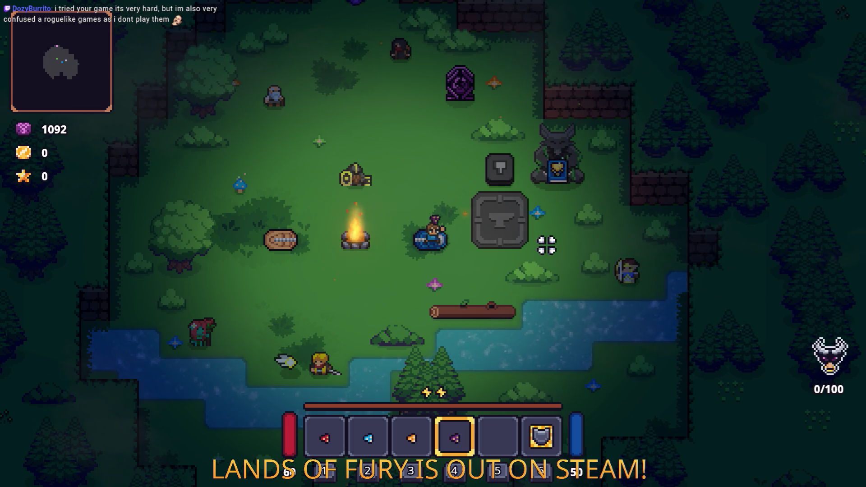
pyautogui.press('1')
pyautogui.press('2')
pyautogui.press('4')
pyautogui.press('2')
pyautogui.press('1')
pyautogui.press('2')
pyautogui.press('3')
pyautogui.press('4')
# Walk onto the anvil platform and cycle hotbar slots again, returning to slot 4.
pyautogui.press('d')
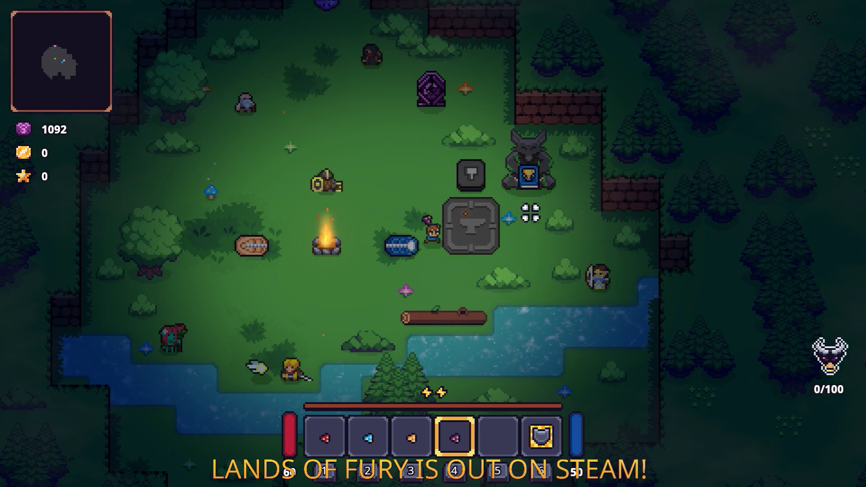
pyautogui.press('d')
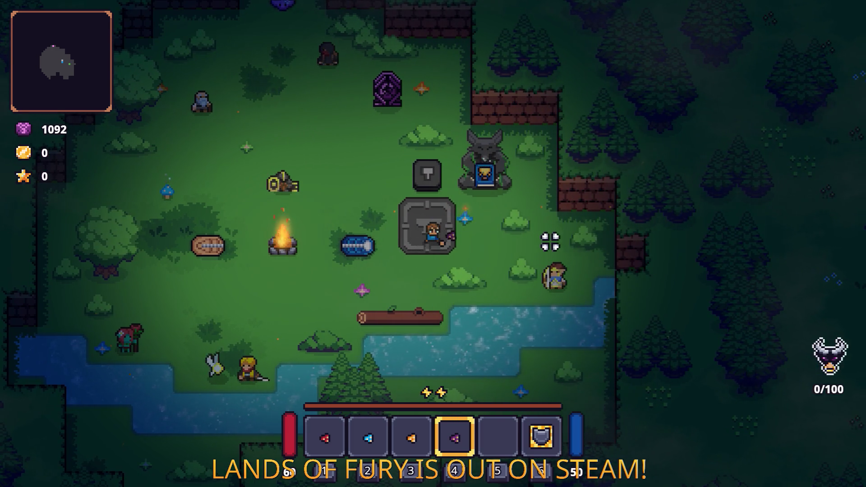
pyautogui.press('a')
pyautogui.press('d')
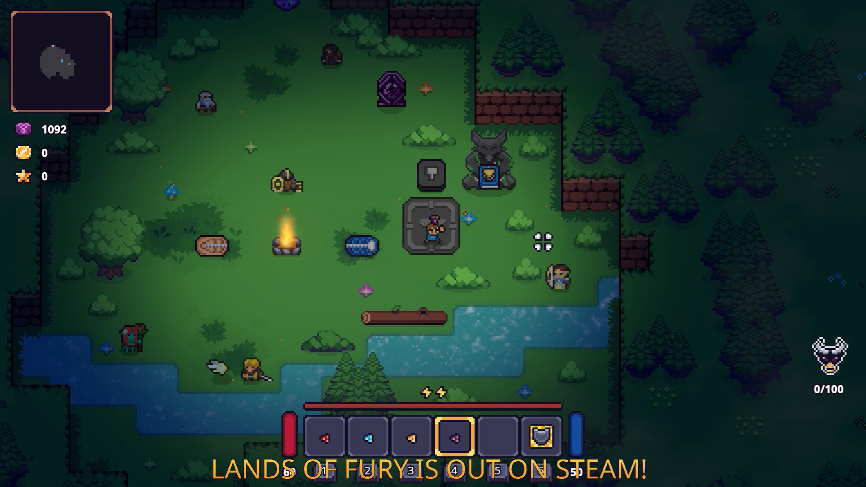
pyautogui.press('2')
pyautogui.press('3')
pyautogui.press('4')
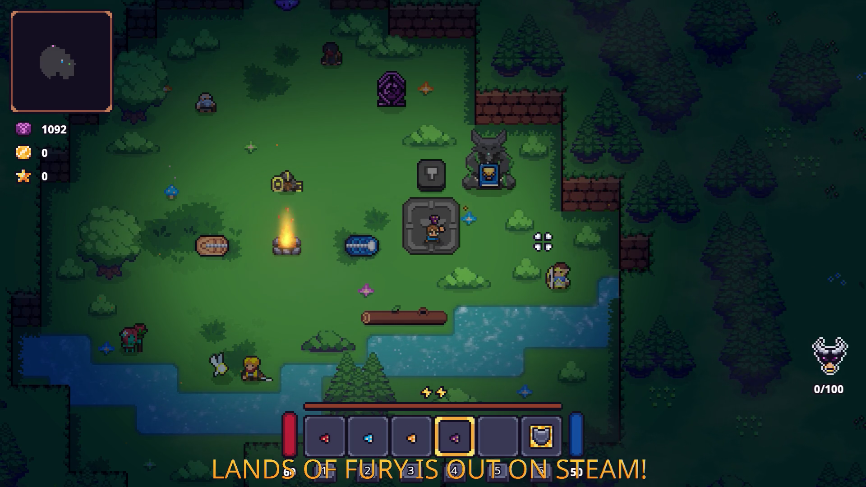
pyautogui.press('1')
pyautogui.press('3')
pyautogui.press('4')
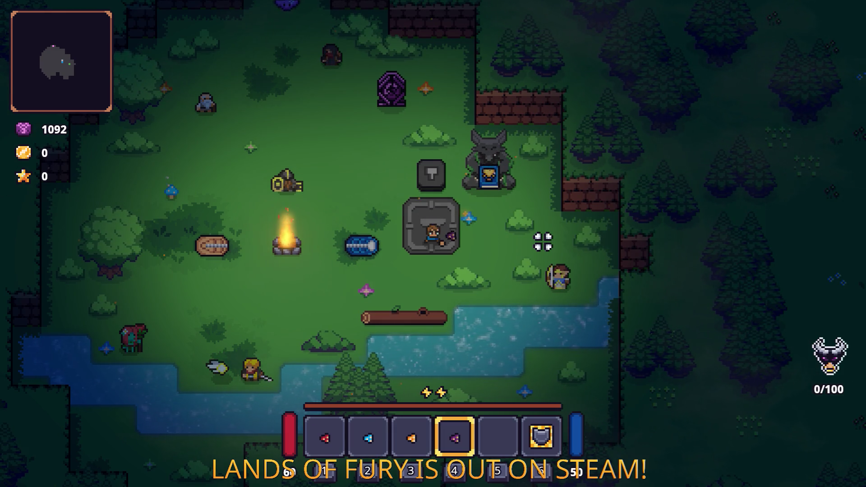
# Dash up-left to Izzy and start the Cartridge Seller trade.
pyautogui.press('d')
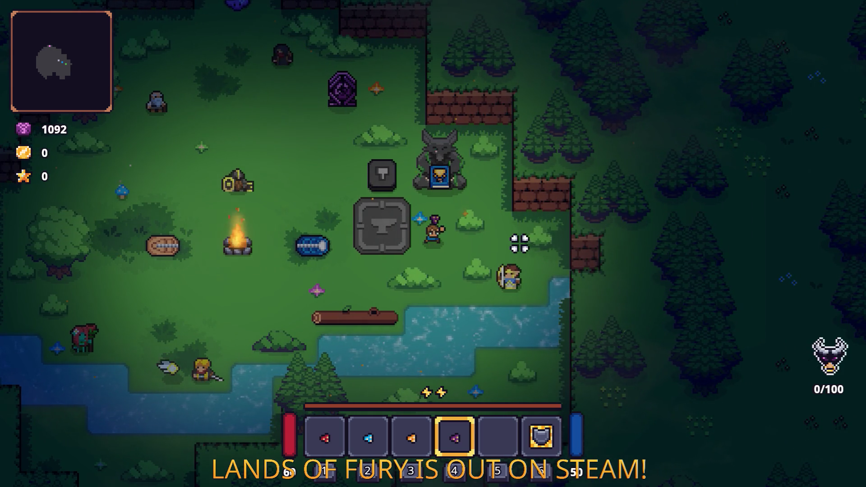
pyautogui.hotkey('w', 'a')
pyautogui.press('space')
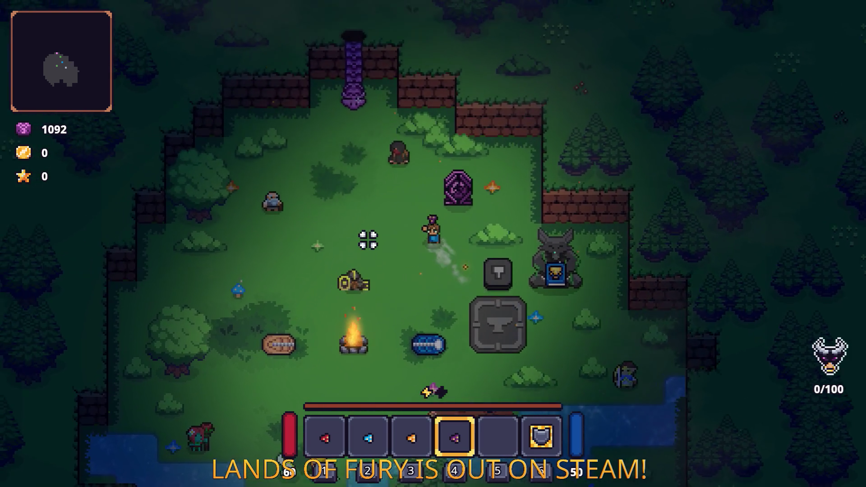
pyautogui.press('w')
pyautogui.press('e')
pyautogui.press('e')
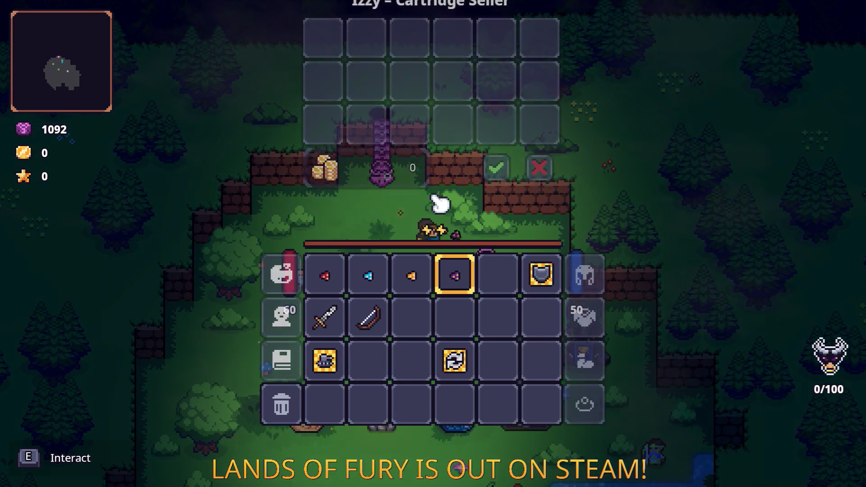
# Cancel the Cartridge Seller trade, check ALMA's empty cartridge slots, and close the window.
pyautogui.click(540, 221)
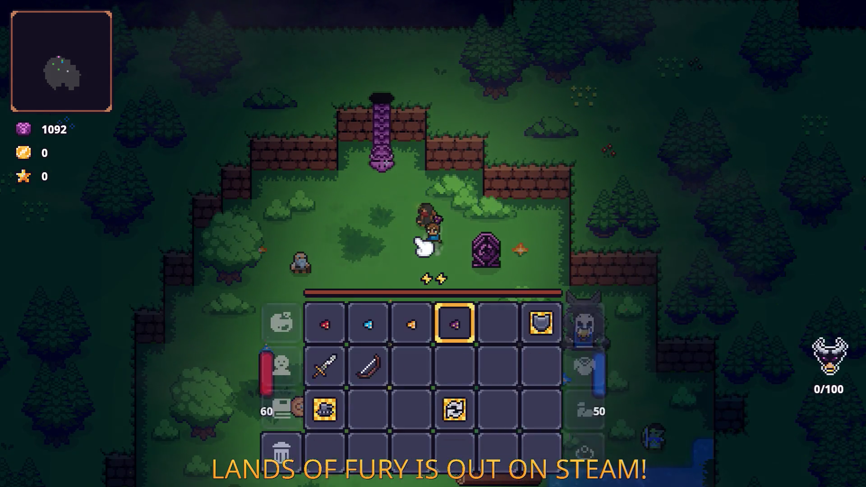
pyautogui.click(284, 331)
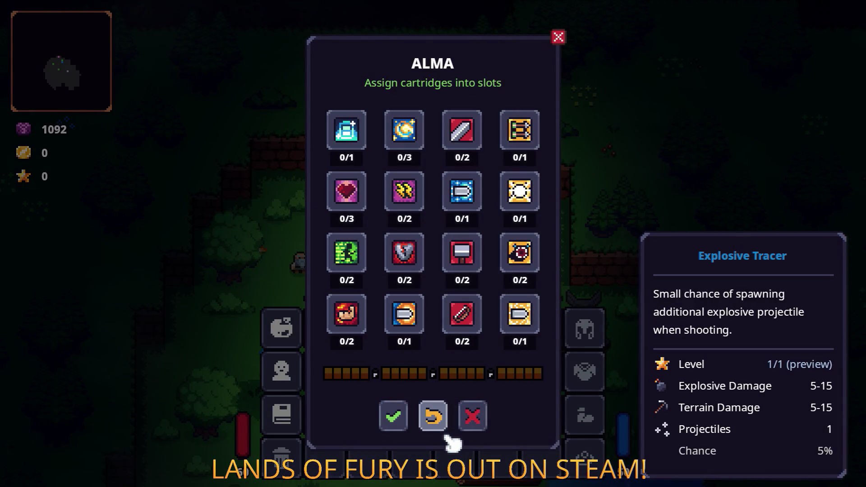
pyautogui.click(472, 421)
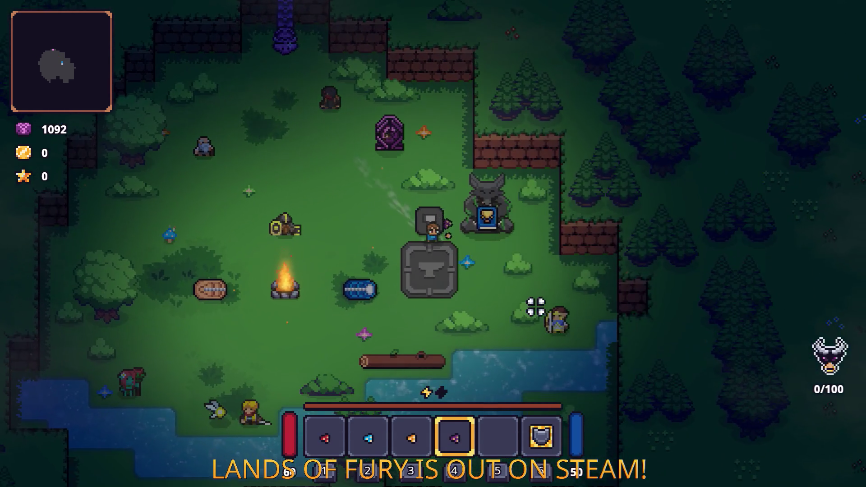
# Stand on the anvil pad, flip repeatedly between weapon slots 1 and 2, then pause.
pyautogui.press('s')
pyautogui.press('1')
pyautogui.press('2')
pyautogui.press('3')
pyautogui.press('1')
pyautogui.press('2')
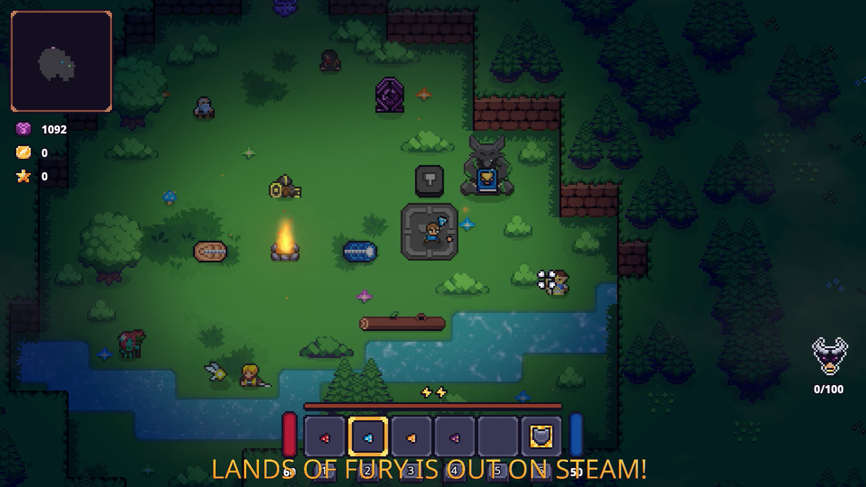
pyautogui.press('1')
pyautogui.press('2')
pyautogui.press('1')
pyautogui.press('2')
pyautogui.press('3')
pyautogui.press('2')
pyautogui.press('3')
pyautogui.press('1')
pyautogui.press('2')
pyautogui.press('1')
pyautogui.press('2')
pyautogui.press('1')
pyautogui.press('2')
pyautogui.press('1')
pyautogui.press('2')
pyautogui.press('1')
pyautogui.press('2')
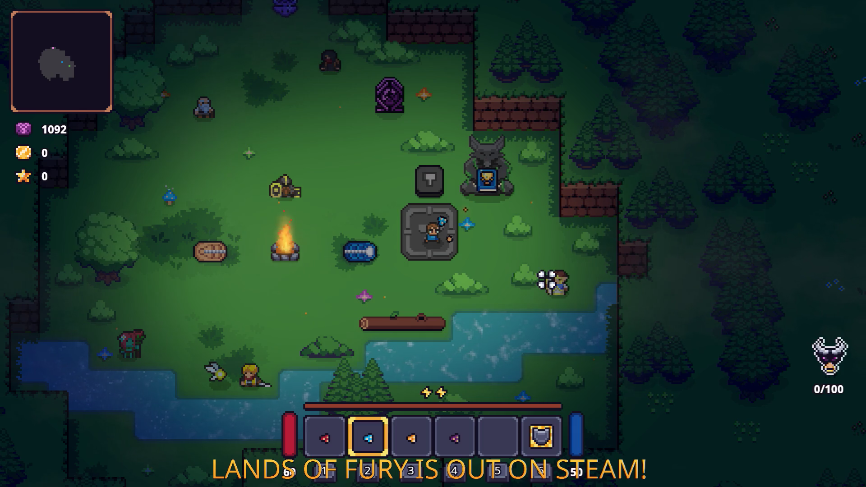
pyautogui.press('1')
pyautogui.press('2')
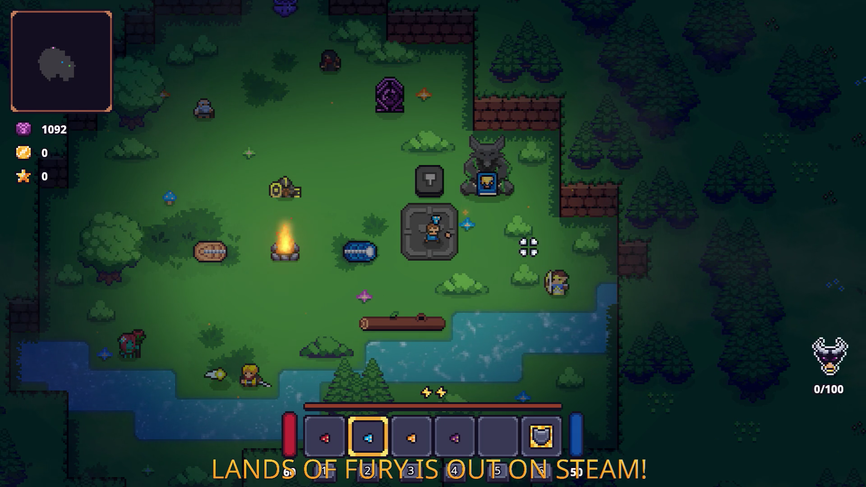
pyautogui.press('1')
pyautogui.press('2')
pyautogui.press('1')
pyautogui.press('2')
pyautogui.press('1')
pyautogui.press('2')
pyautogui.press('1')
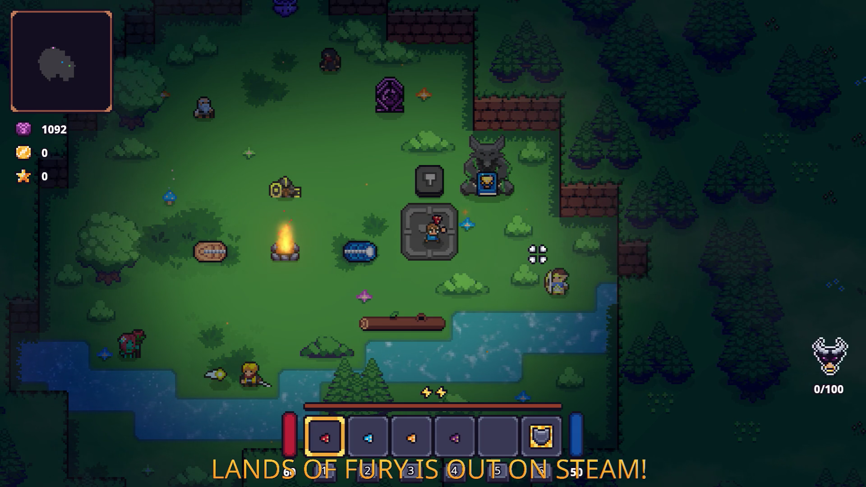
pyautogui.press('2')
pyautogui.press('1')
pyautogui.press('2')
pyautogui.press('1')
pyautogui.press('2')
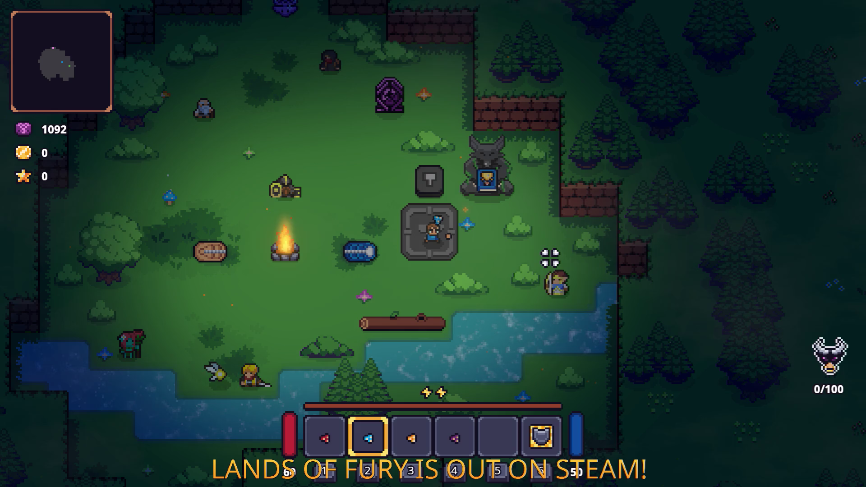
pyautogui.press('Escape')
# Quit back to the editor and set the blue spore's Hand Position x to 0.
pyautogui.click(478, 419)
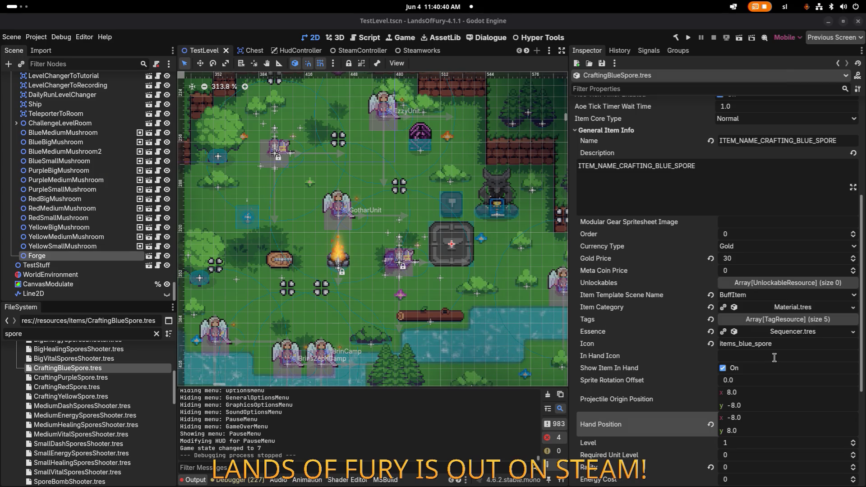
pyautogui.click(773, 396)
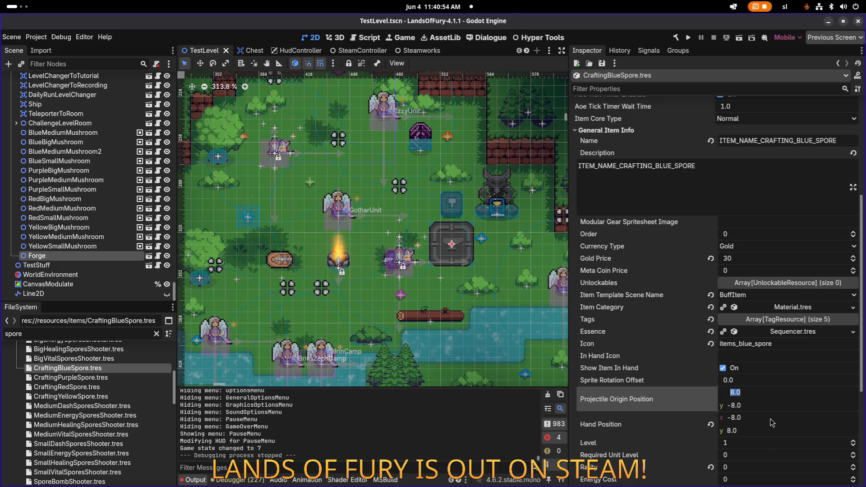
pyautogui.click(772, 418)
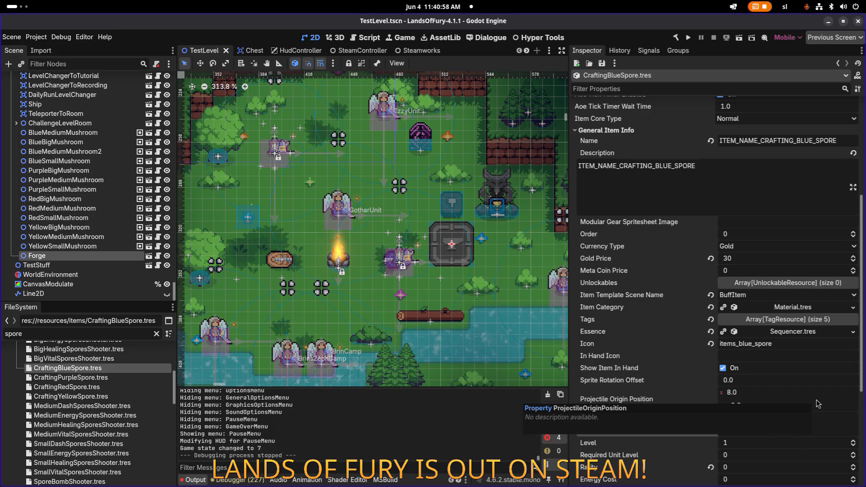
pyautogui.write('0.0')
pyautogui.press('Return')
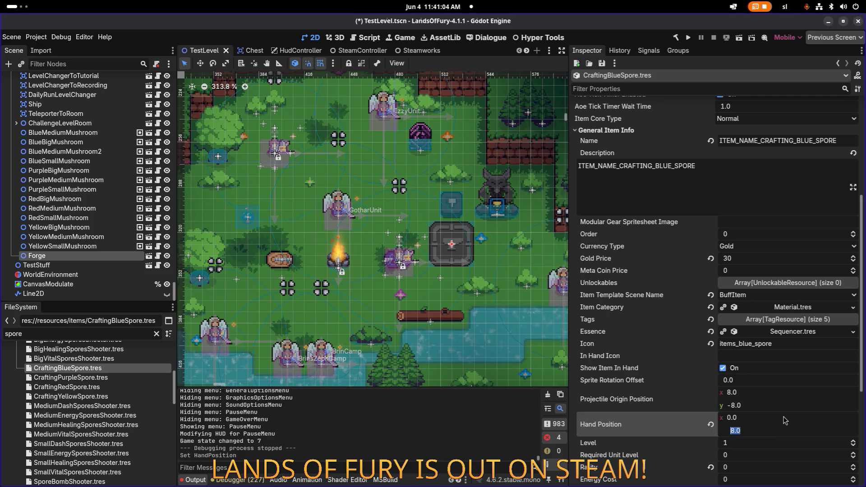
# Set Hand Position y to 8, save TestLevel.tscn, and run the project.
pyautogui.click(775, 431)
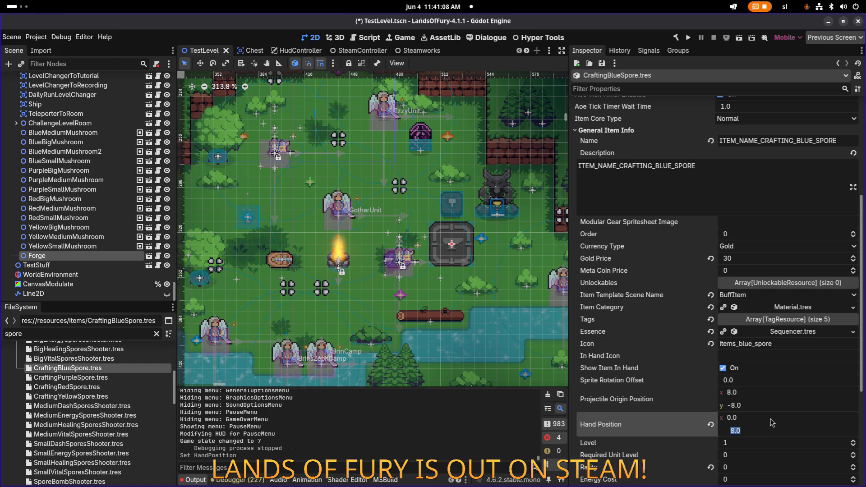
pyautogui.hotkey('ctrl', 's')
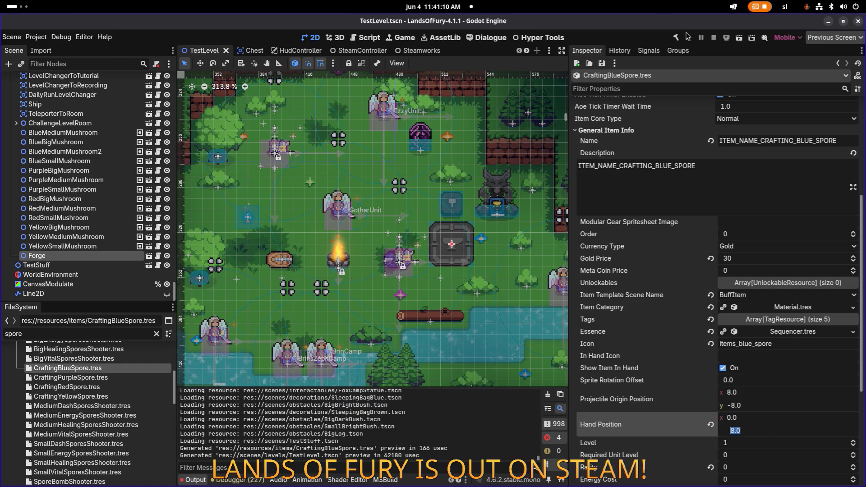
pyautogui.click(687, 37)
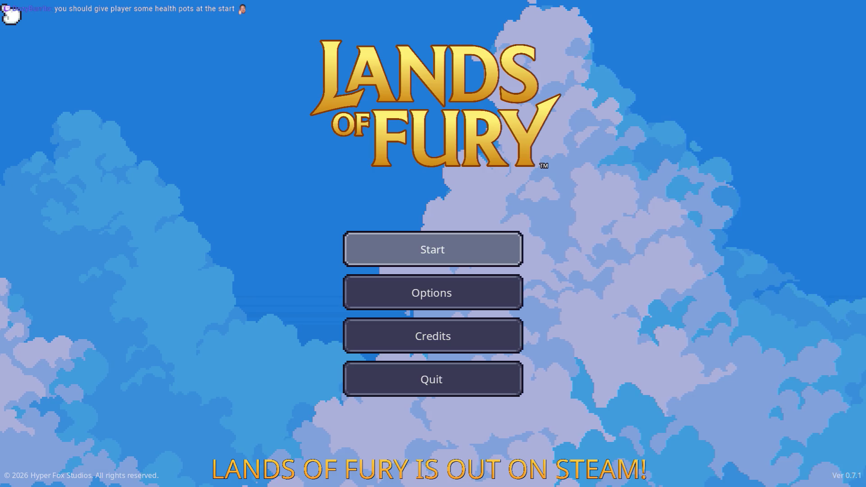
# Start the game and load the first save profile into The Glade.
pyautogui.click(429, 251)
pyautogui.click(429, 251)
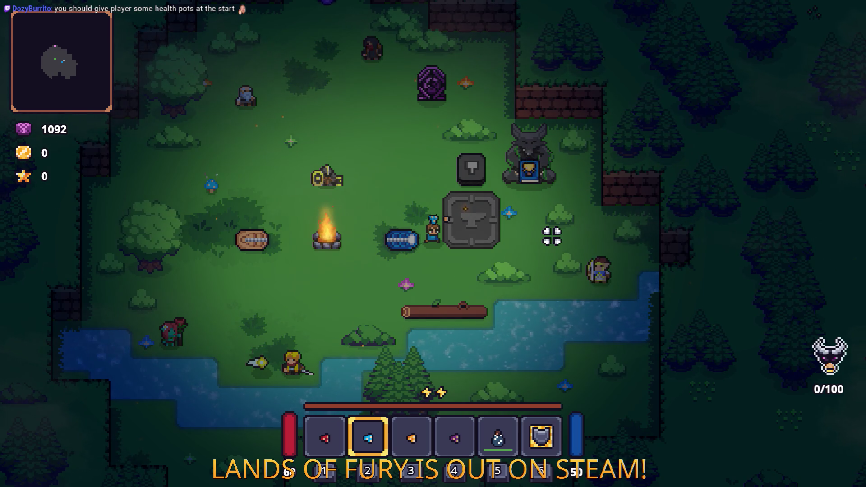
# Cycle through hotbar slots 1–4 to view each spore in the player's hand.
pyautogui.press('3')
pyautogui.press('4')
pyautogui.press('1')
pyautogui.press('2')
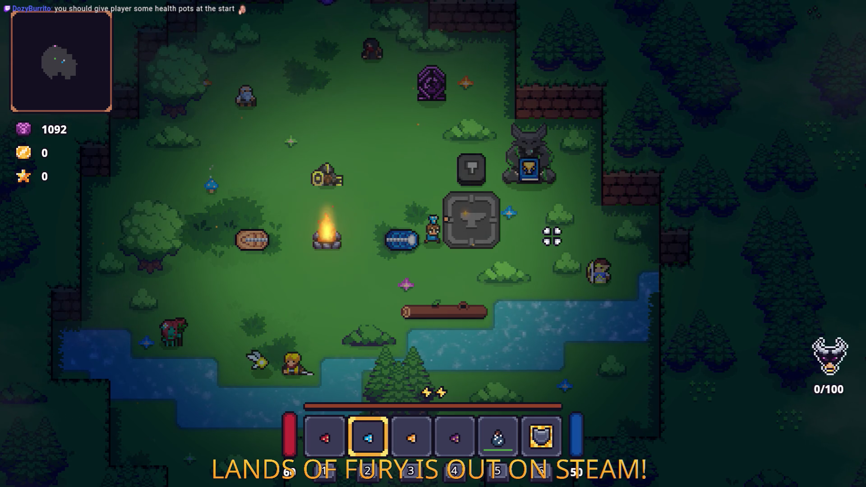
pyautogui.press('3')
pyautogui.press('2')
pyautogui.press('3')
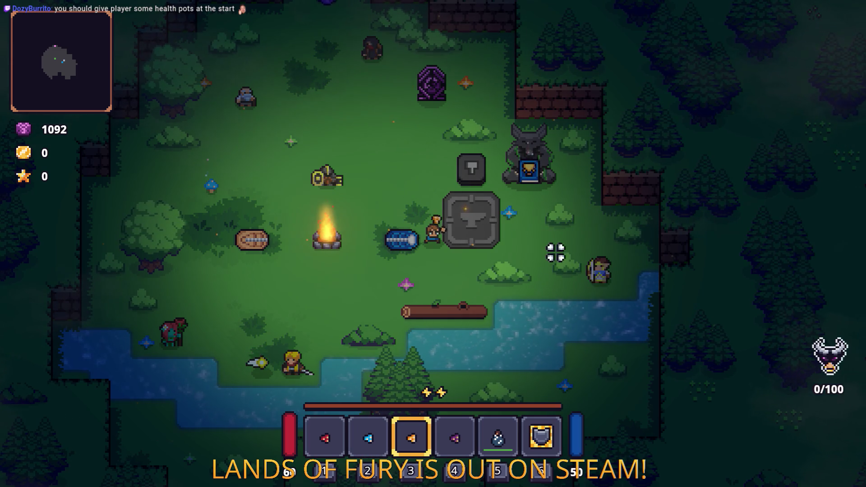
pyautogui.press('2')
pyautogui.press('1')
pyautogui.press('2')
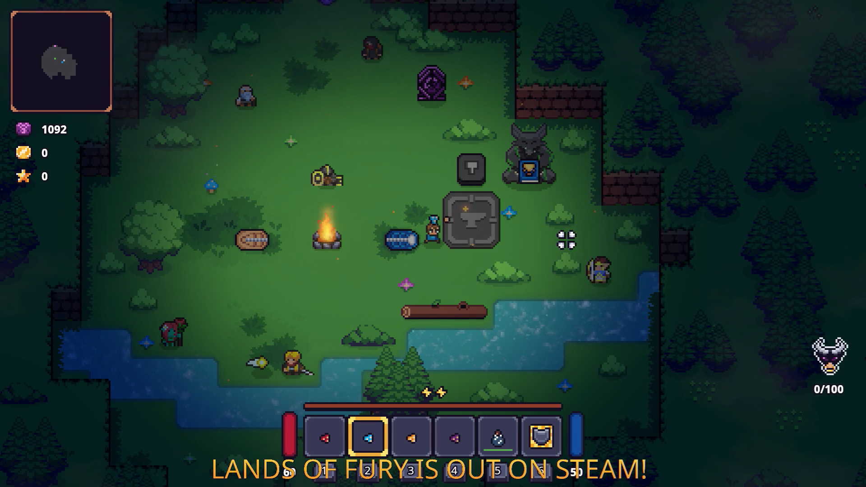
pyautogui.press('1')
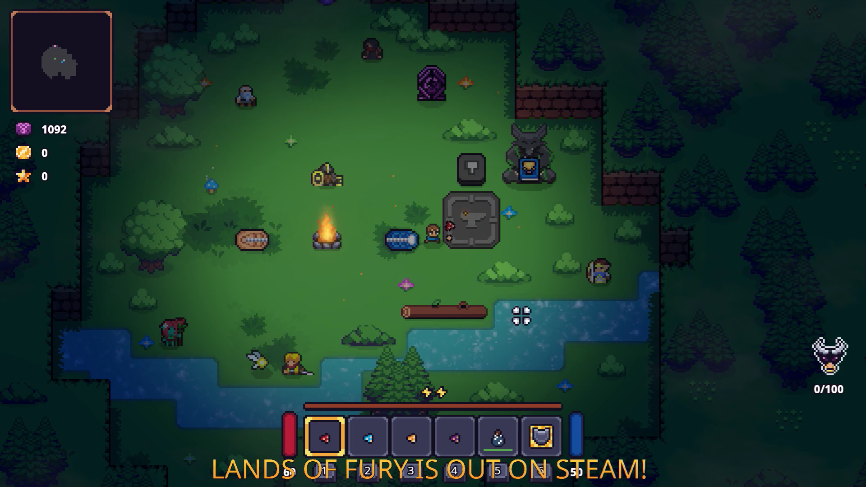
pyautogui.press('2')
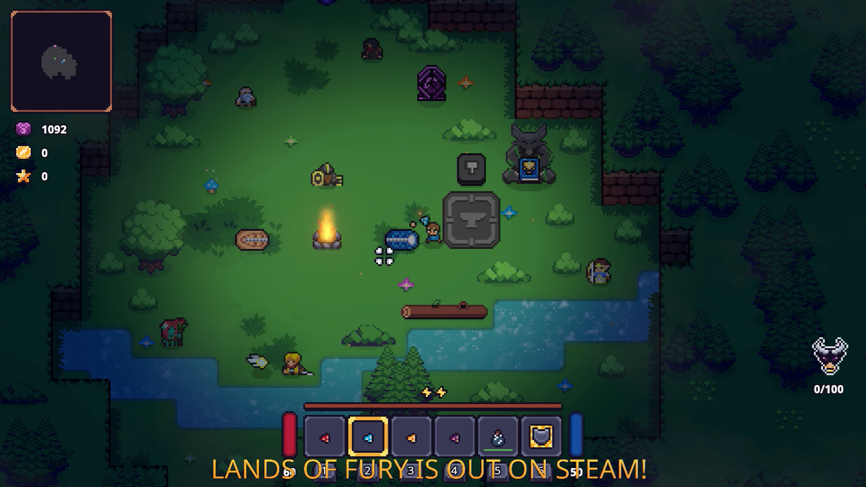
# Toggle between the red and blue spores, then pause and quit to the editor.
pyautogui.press('1')
pyautogui.press('2')
pyautogui.press('1')
pyautogui.press('2')
pyautogui.press('1')
pyautogui.press('2')
pyautogui.press('1')
pyautogui.press('2')
pyautogui.press('1')
pyautogui.press('2')
pyautogui.press('1')
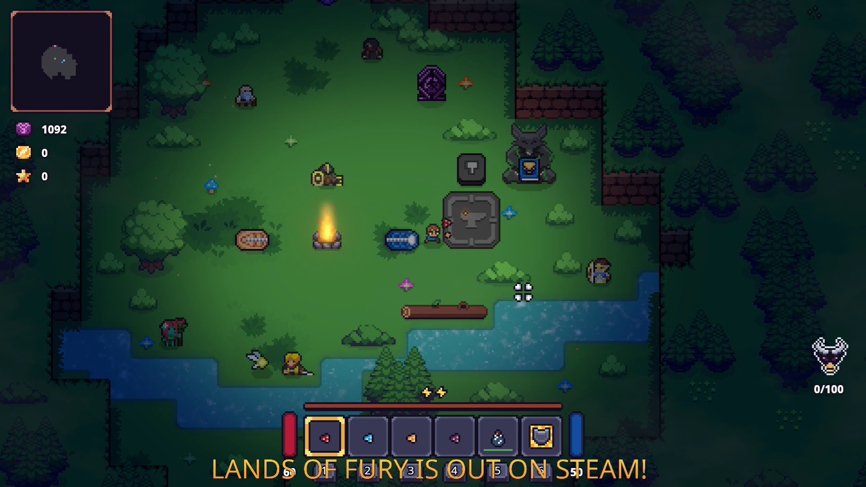
pyautogui.press('Escape')
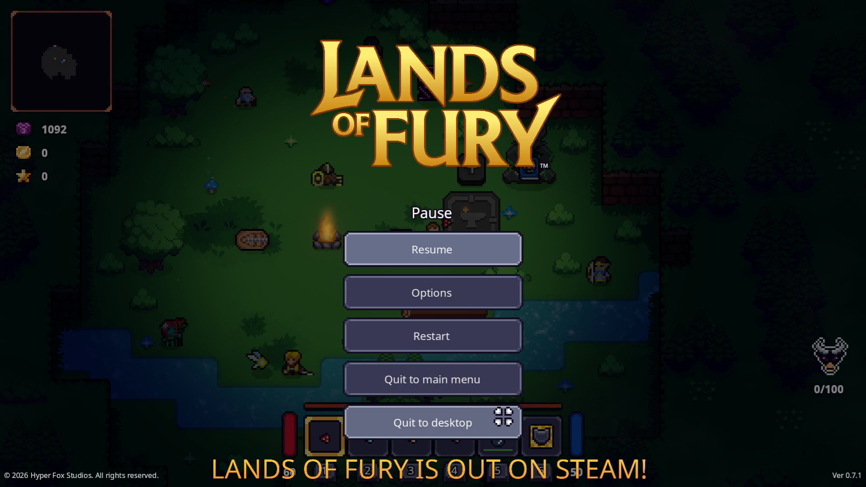
pyautogui.click(491, 414)
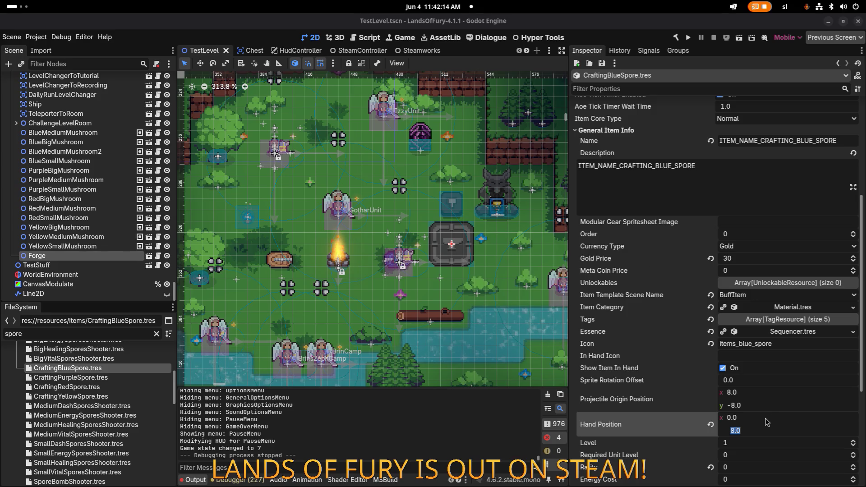
# Set the blue spore's Hand Position y to 4 and save the scene.
pyautogui.click(767, 421)
pyautogui.click(769, 431)
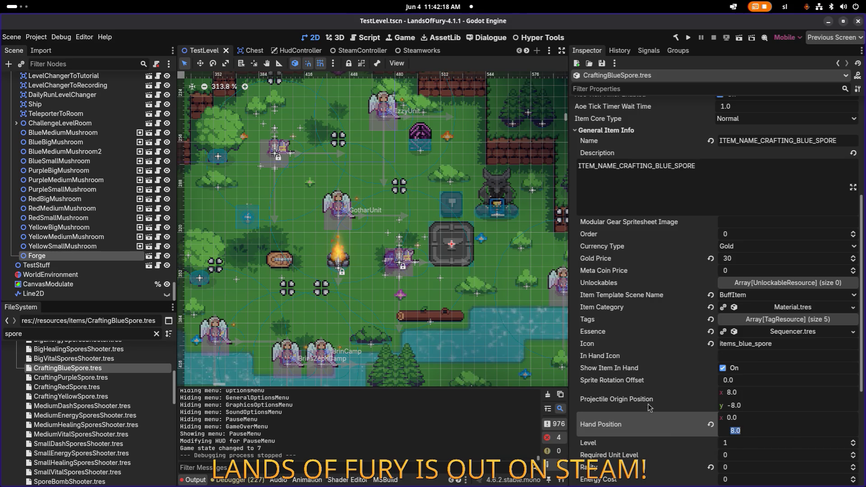
pyautogui.write('4')
pyautogui.press('Return')
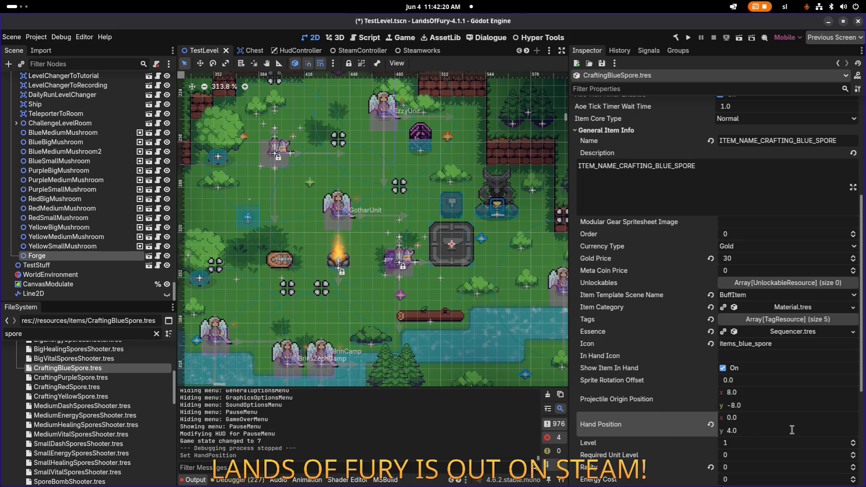
pyautogui.hotkey('ctrl', 's')
# Set Hand Position x to -4, save, and relaunch the game.
pyautogui.click(769, 417)
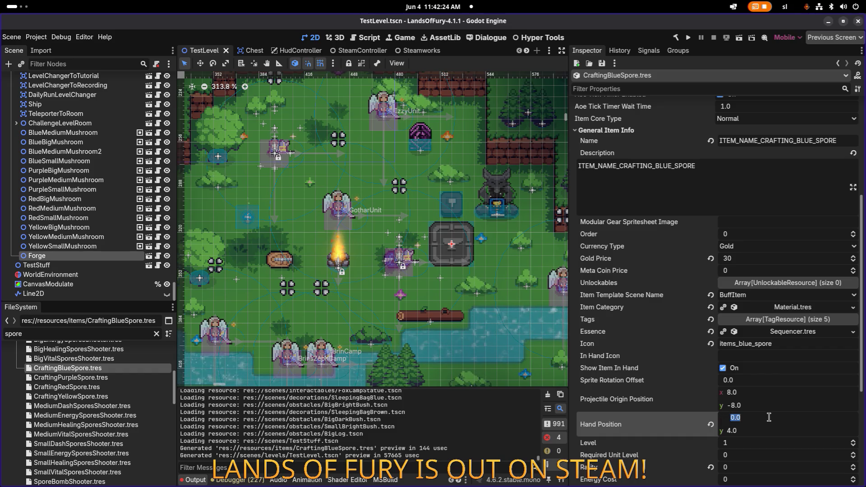
pyautogui.write('-4')
pyautogui.press('Return')
pyautogui.hotkey('ctrl', 's')
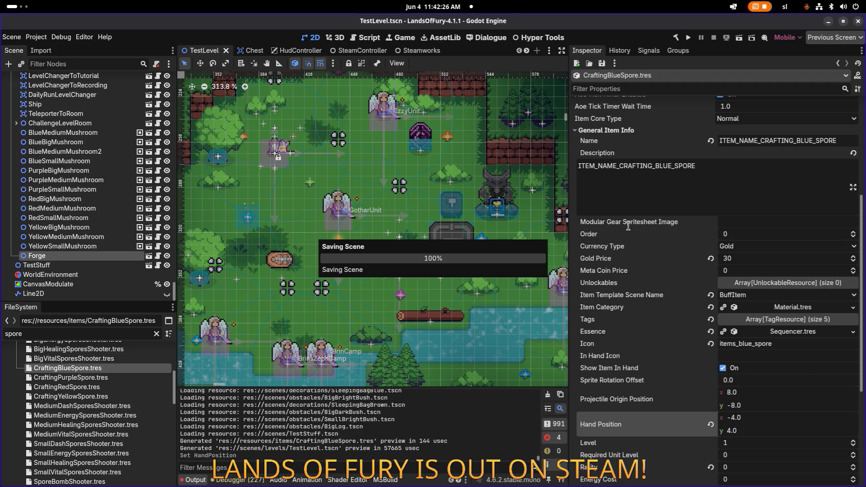
pyautogui.click(687, 37)
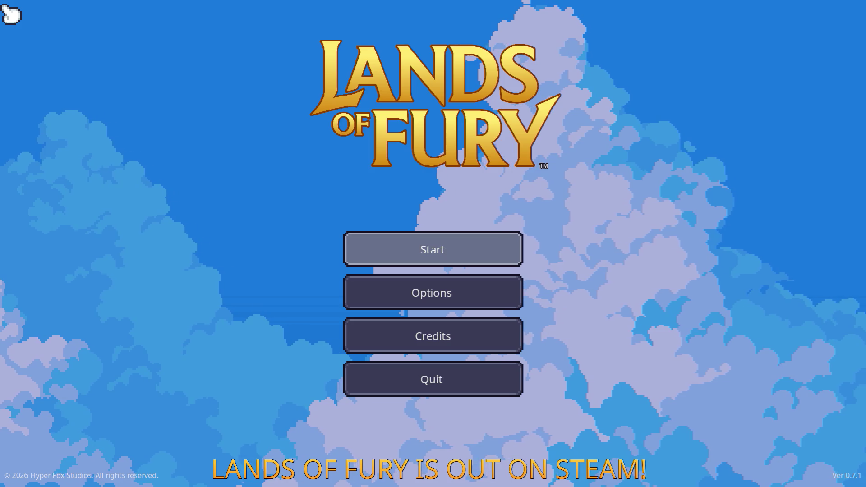
# Load the first profile, hold the slot 2 blue spore on the anvil pad, then pause.
pyautogui.press('Return')
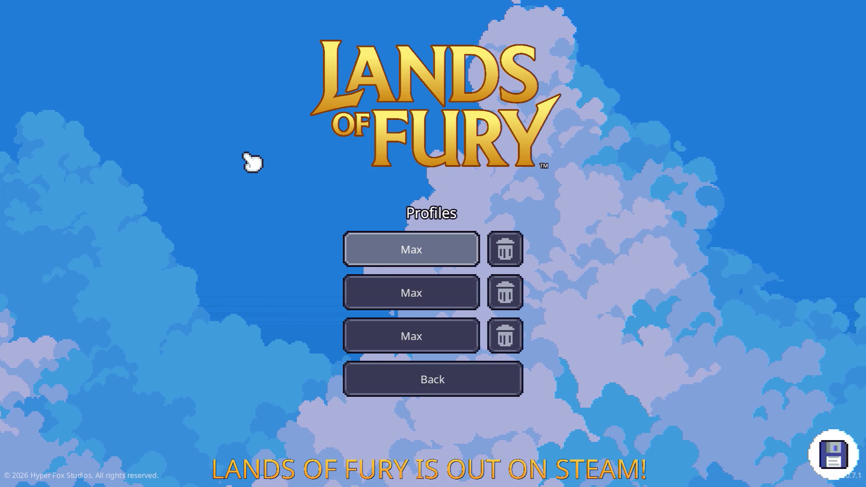
pyautogui.press('Return')
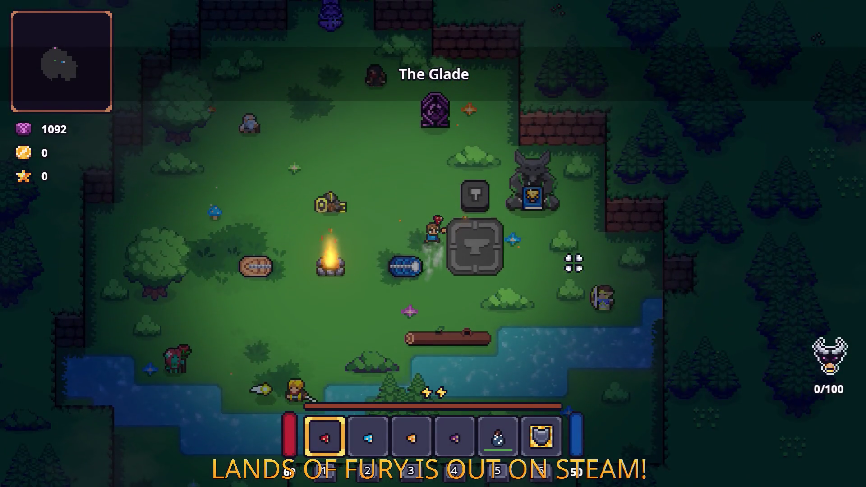
pyautogui.press('2')
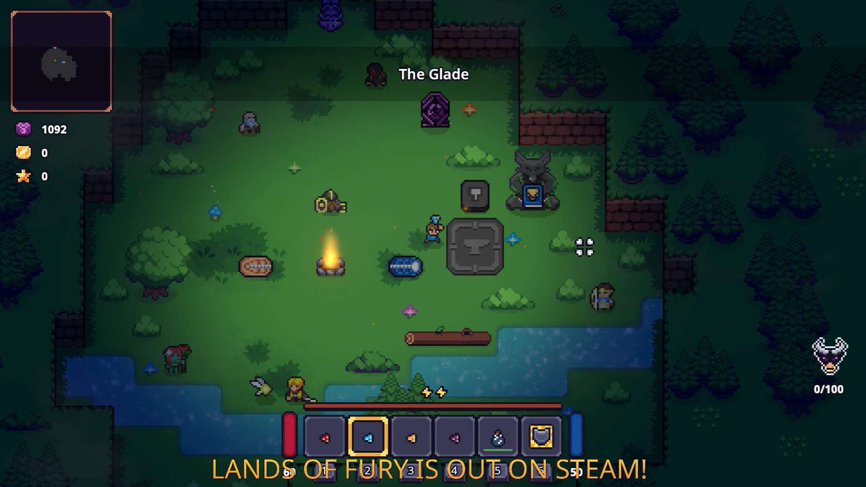
pyautogui.press('d')
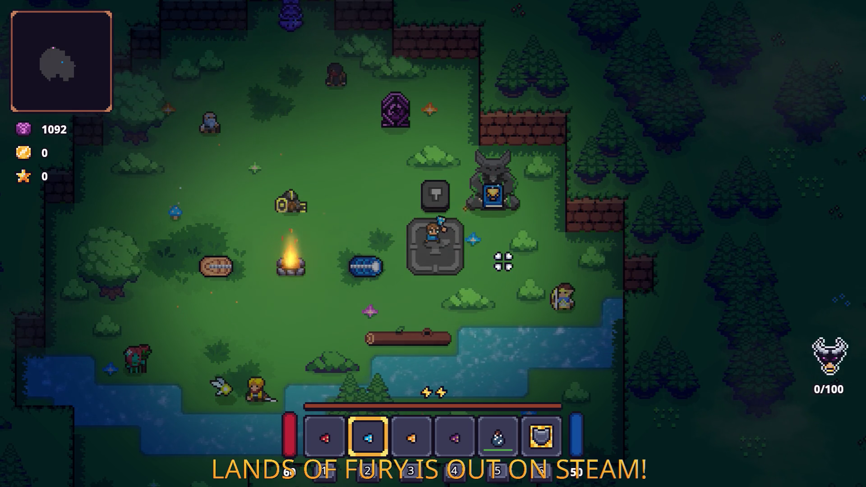
pyautogui.press('Escape')
# Copy the blue spore's Hand Position and paste (-4, 4) into CraftingRedSpore, then save.
pyautogui.press('F8')
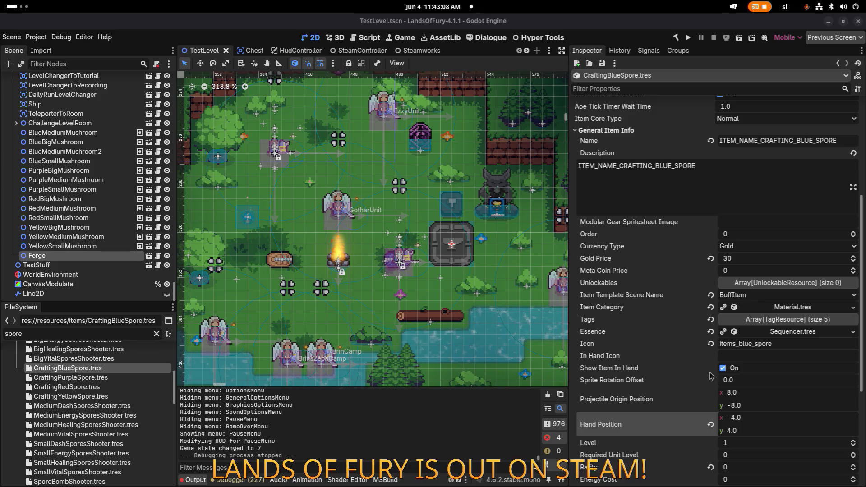
pyautogui.rightClick(616, 427)
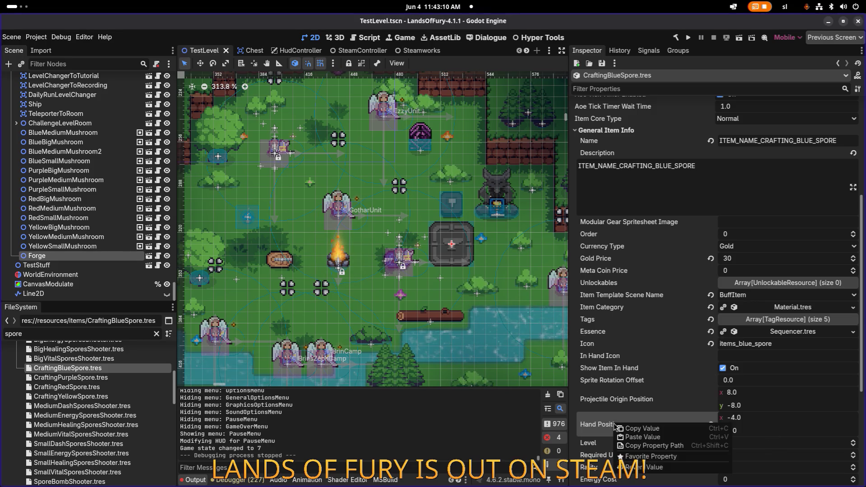
pyautogui.click(641, 428)
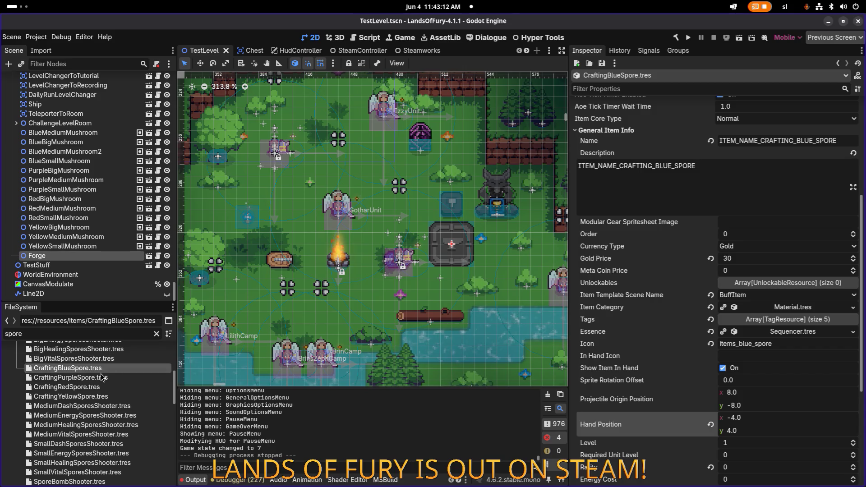
pyautogui.press('Down')
pyautogui.press('Down')
pyautogui.scroll(-5, 669, 403)
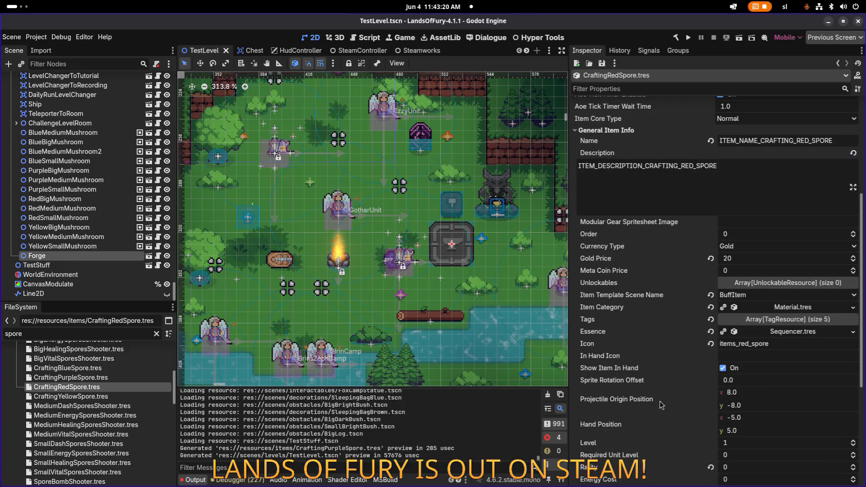
pyautogui.rightClick(619, 421)
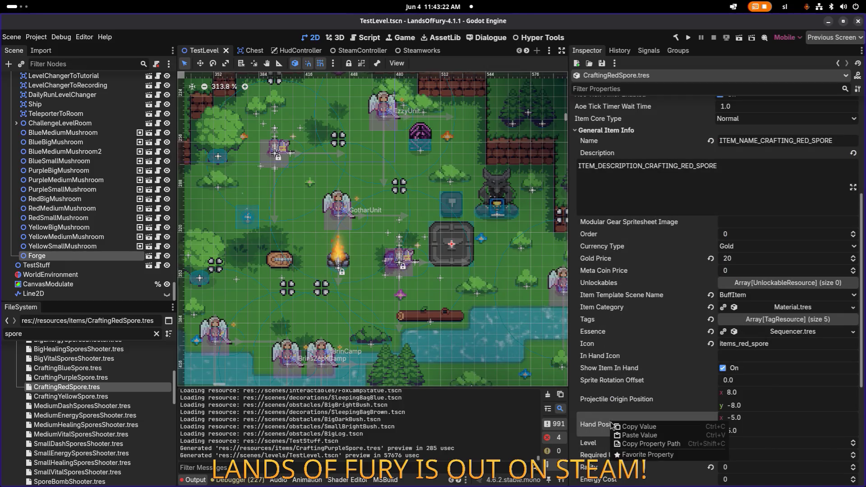
pyautogui.click(649, 439)
pyautogui.hotkey('ctrl', 's')
# Paste (-4, 4) into CraftingYellowSpore's Hand Position and save.
pyautogui.click(87, 397)
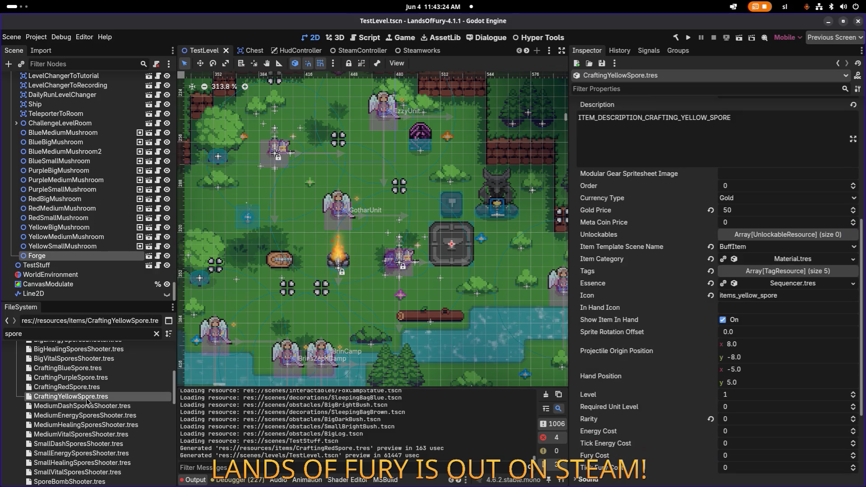
pyautogui.scroll(-4, 608, 409)
pyautogui.rightClick(607, 240)
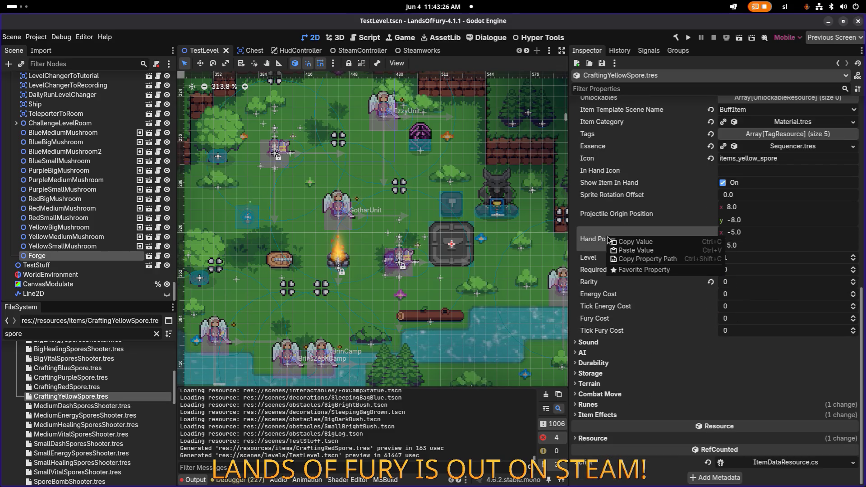
pyautogui.click(636, 251)
pyautogui.hotkey('ctrl', 's')
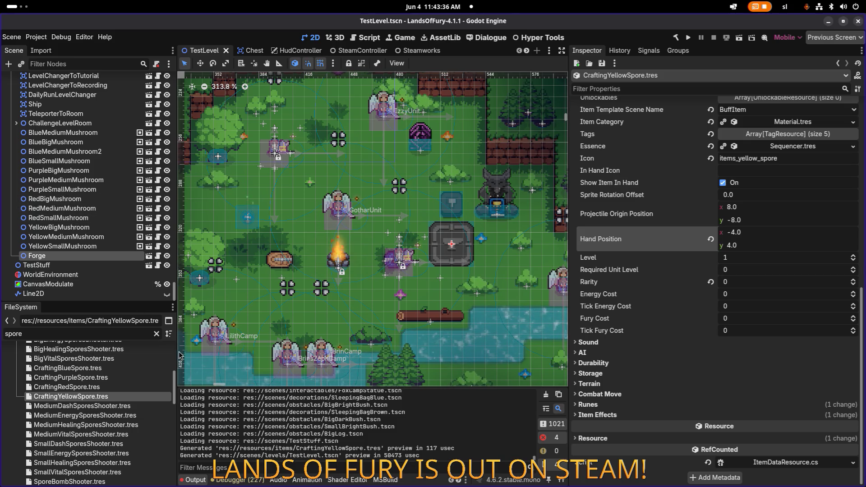
# Widen the docks, filter the FileSystem by 'recipe', and open journal/recipes/RecipesDB.tres.
pyautogui.moveTo(180, 356); pyautogui.dragTo(241, 356)
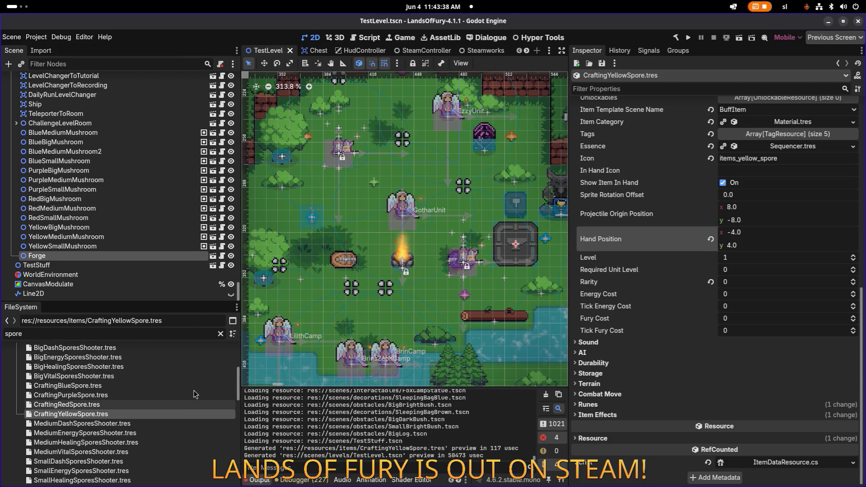
pyautogui.scroll(5, 195, 394)
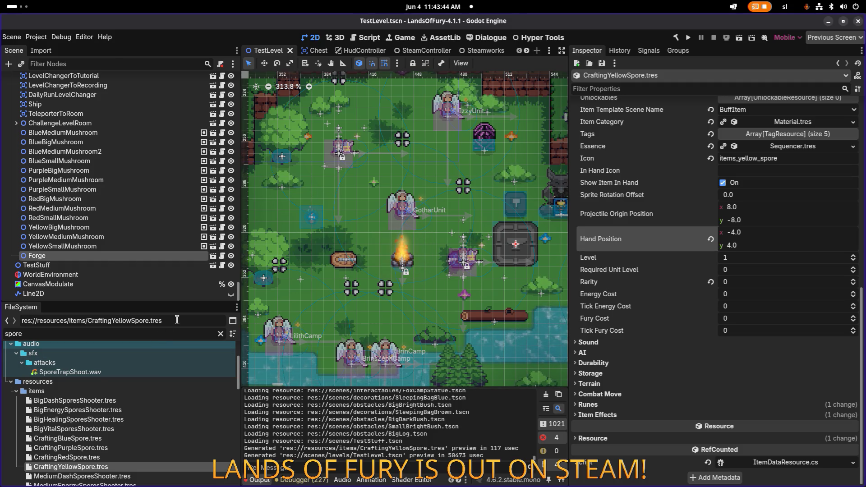
pyautogui.hotkey('ctrl', 'a')
pyautogui.press('BackSpace')
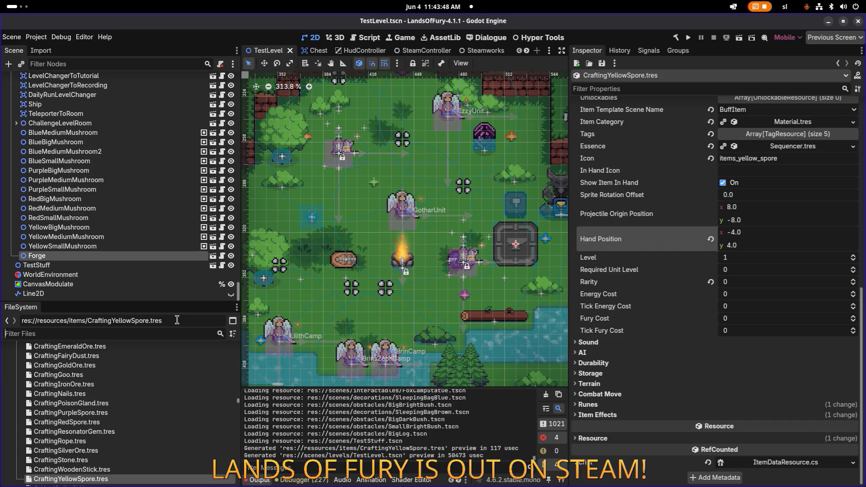
pyautogui.write('recipe')
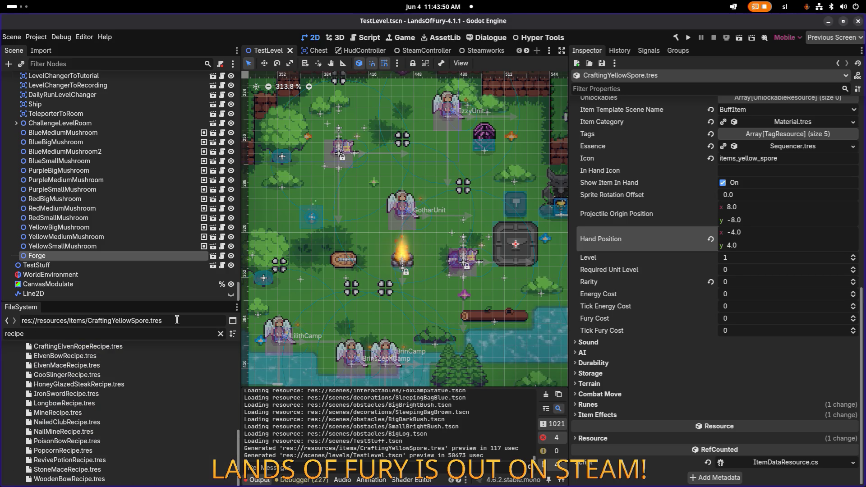
pyautogui.scroll(3, 110, 365)
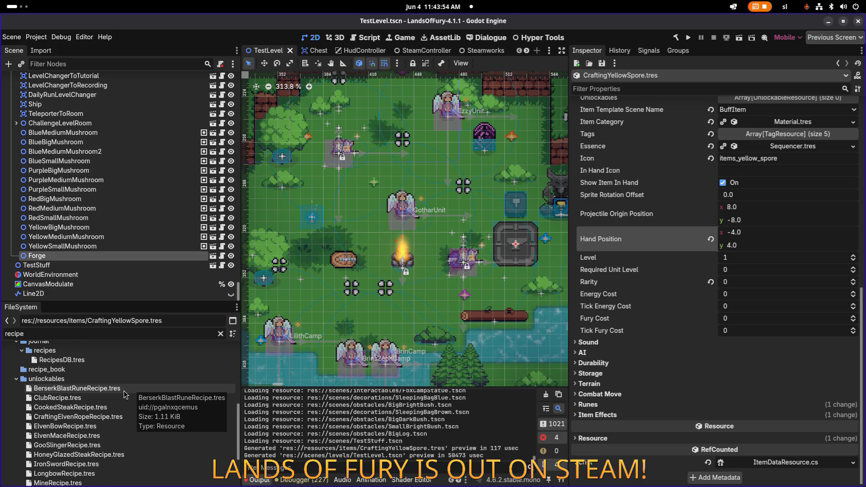
pyautogui.scroll(1, 103, 379)
pyautogui.click(103, 377)
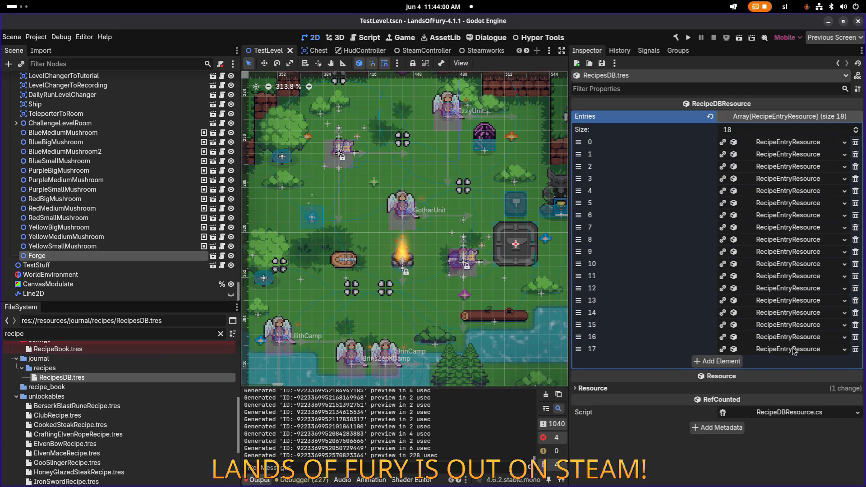
# Inspect the revive_potion (17) and popcorn (16) entries in the Entries array.
pyautogui.click(772, 351)
pyautogui.scroll(-2, 767, 350)
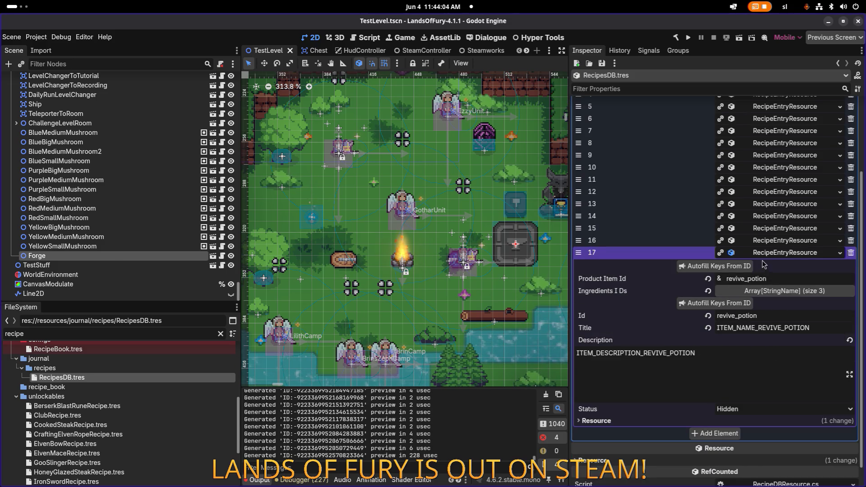
pyautogui.click(779, 254)
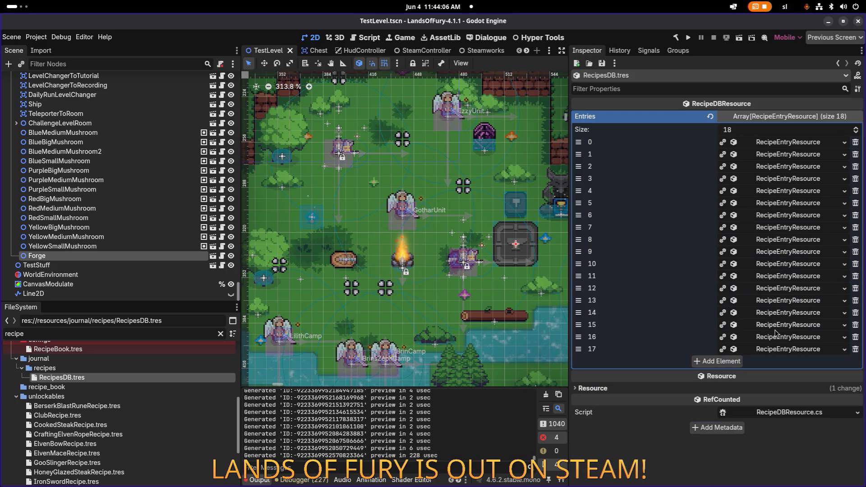
pyautogui.click(775, 337)
pyautogui.click(777, 339)
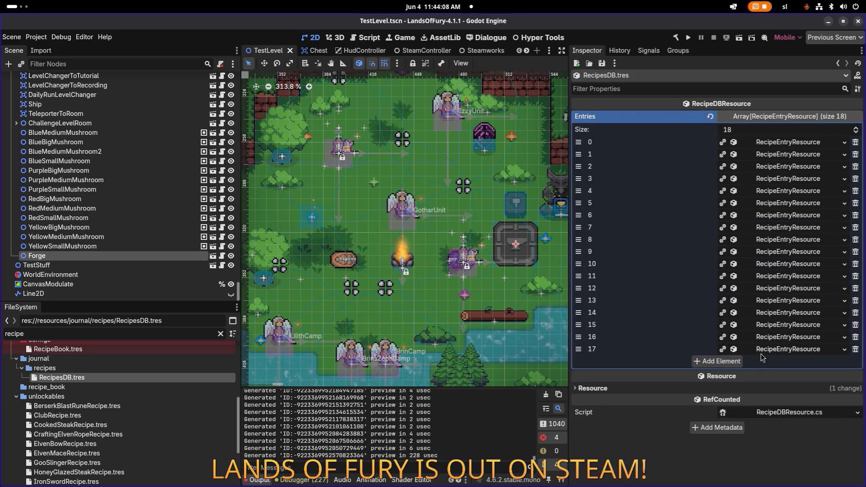
# Add four empty recipe entries, drag revive_potion to the last slot, and save.
pyautogui.click(731, 364)
pyautogui.click(730, 377)
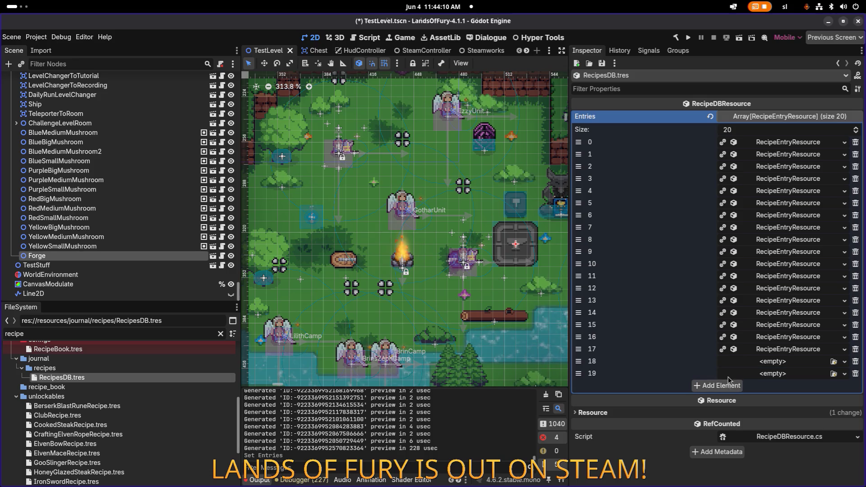
pyautogui.click(729, 388)
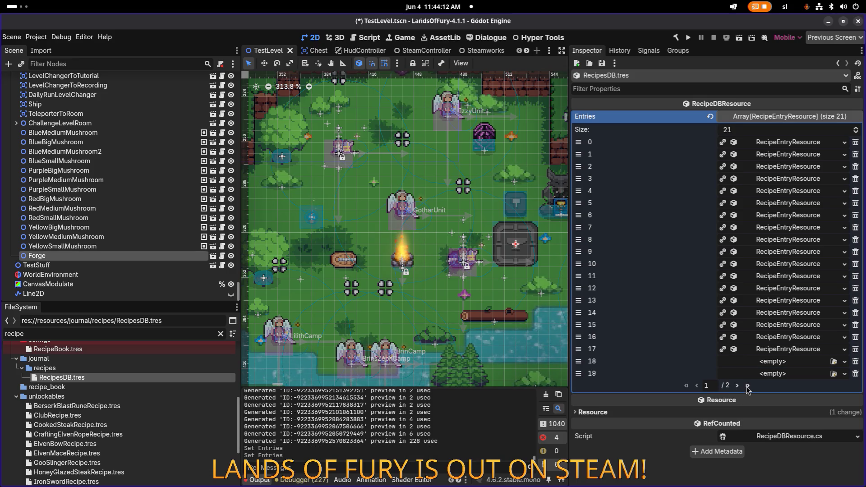
pyautogui.click(738, 387)
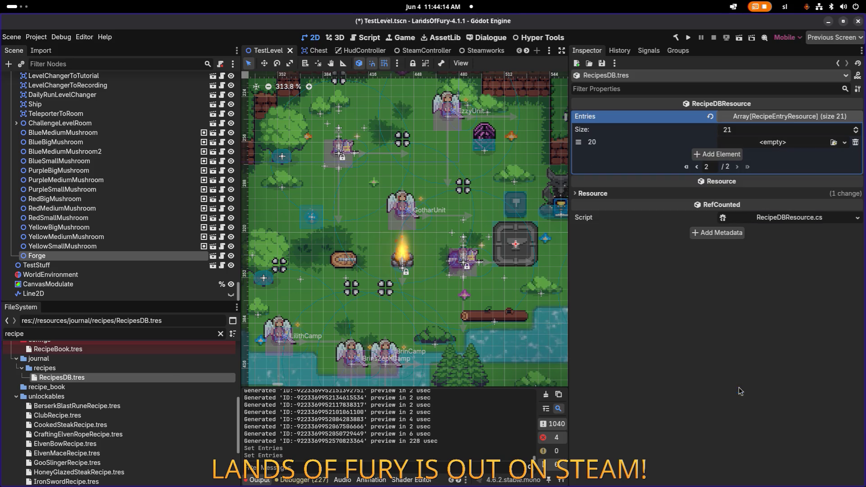
pyautogui.click(710, 156)
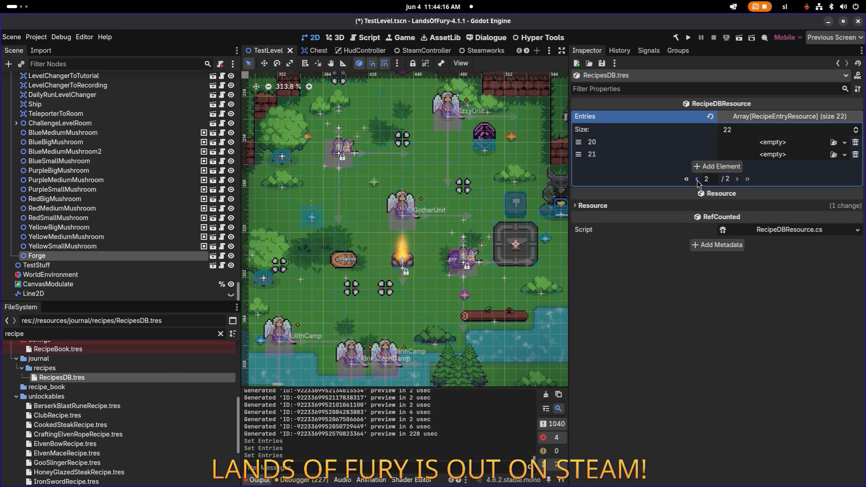
pyautogui.click(696, 179)
pyautogui.moveTo(578, 349)
pyautogui.mouseDown()
pyautogui.moveTo(579, 386)
pyautogui.moveTo(579, 155)
pyautogui.mouseUp()
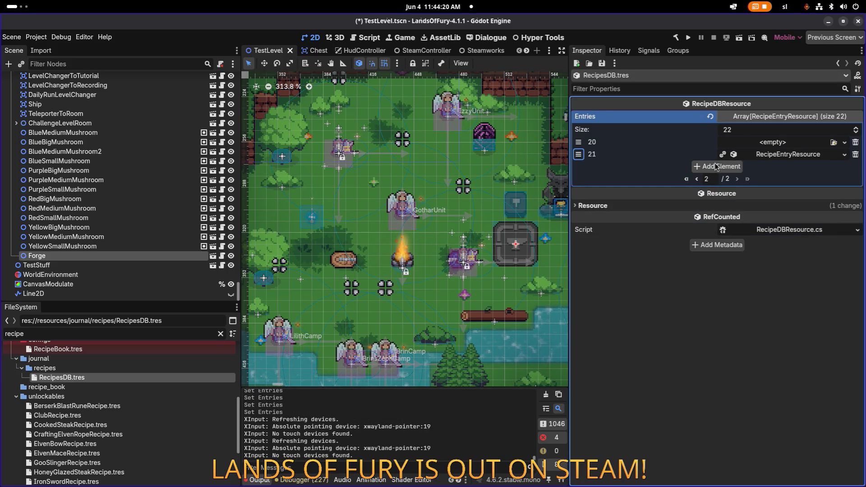
pyautogui.click(698, 179)
pyautogui.hotkey('ctrl', 's')
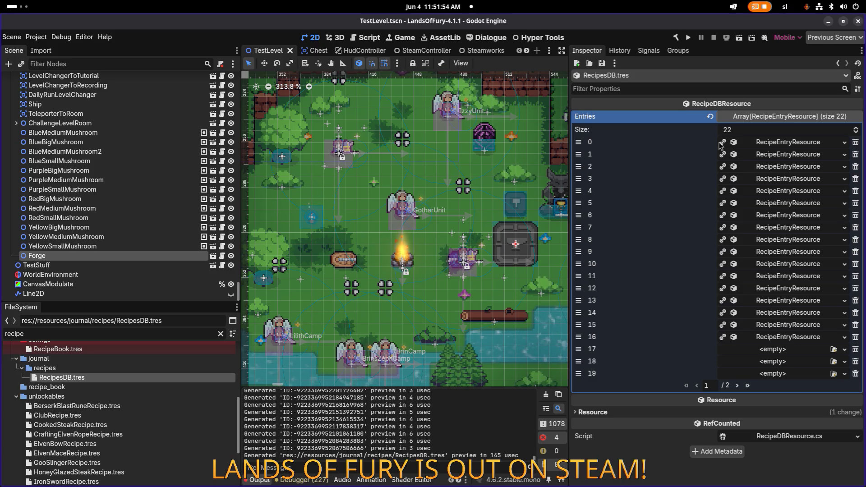
# Copy the revive_potion recipe from entry 21 and paste it as unique into empty entry 17.
pyautogui.click(738, 386)
pyautogui.click(793, 156)
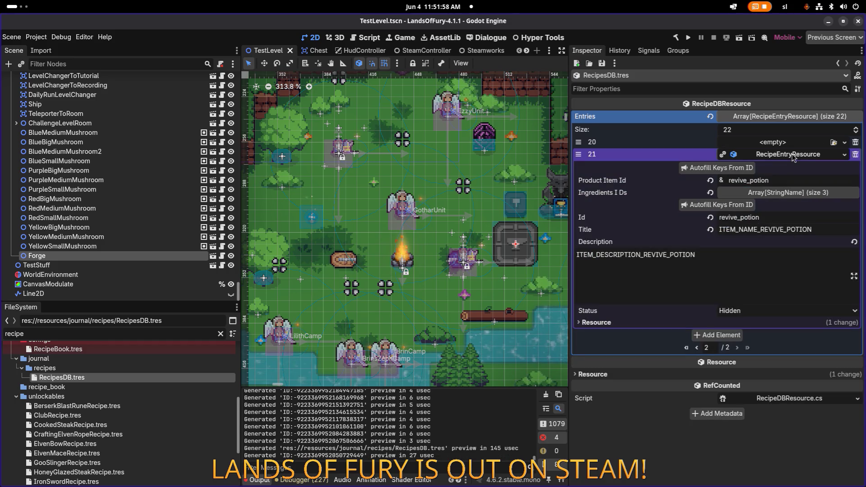
pyautogui.click(792, 155)
pyautogui.rightClick(793, 157)
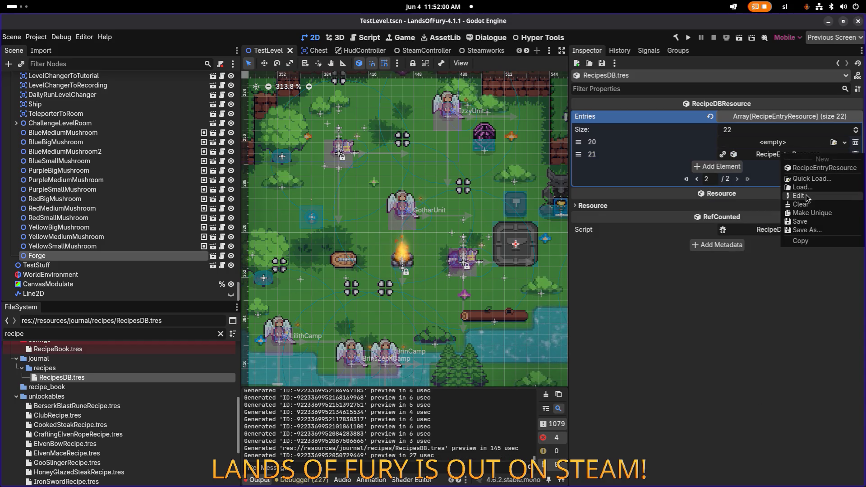
pyautogui.click(803, 242)
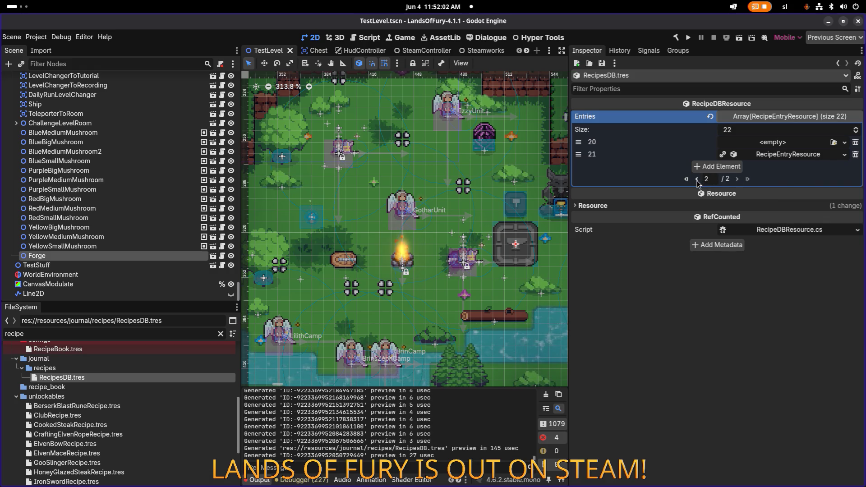
pyautogui.click(696, 180)
pyautogui.rightClick(787, 350)
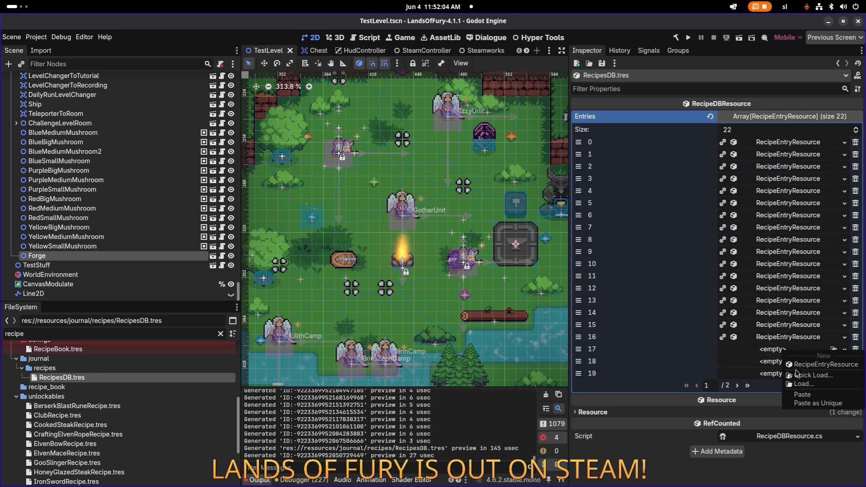
pyautogui.click(815, 404)
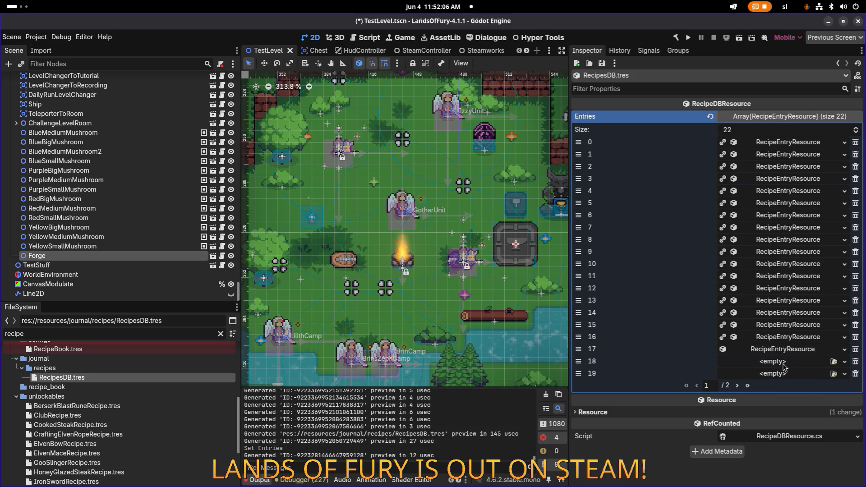
# Change entry 17's product id to small_health_potion and autofill its Id, Title and Description.
pyautogui.click(783, 349)
pyautogui.doubleClick(776, 373)
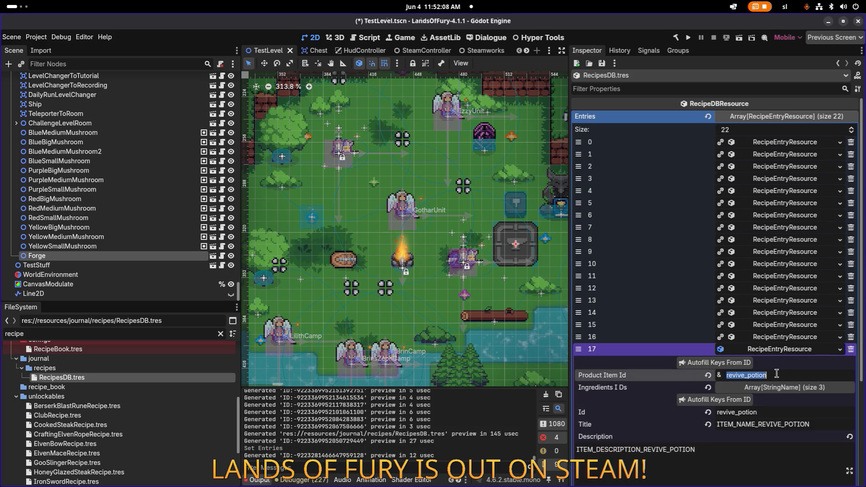
pyautogui.write('small_health_pori')
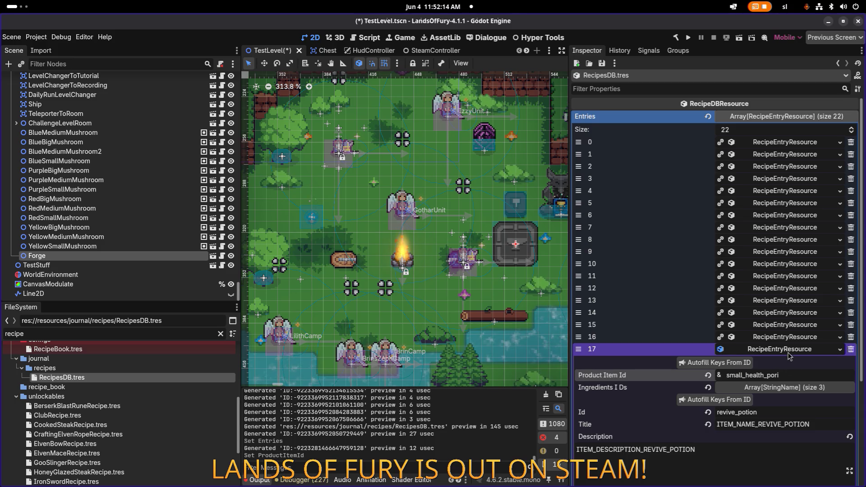
pyautogui.press('BackSpace')
pyautogui.press('BackSpace')
pyautogui.write('tion')
pyautogui.scroll(-3, 802, 292)
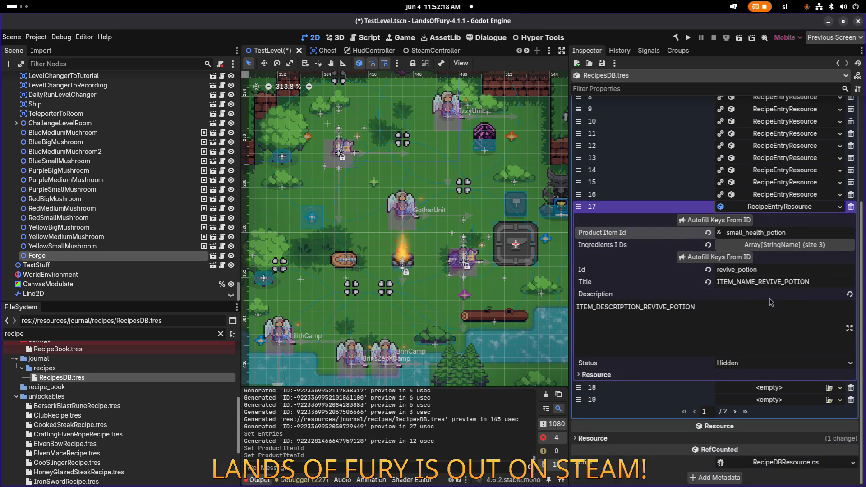
pyautogui.click(716, 221)
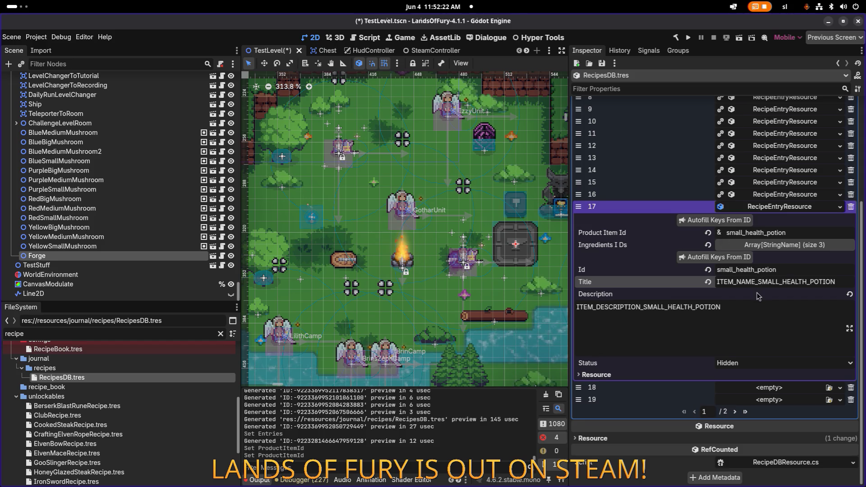
# Set entry 17's ingredients to small_potion and crafting_red_spore, remove the third, and save.
pyautogui.click(784, 246)
pyautogui.press('Left')
pyautogui.press('Left')
pyautogui.press('Left')
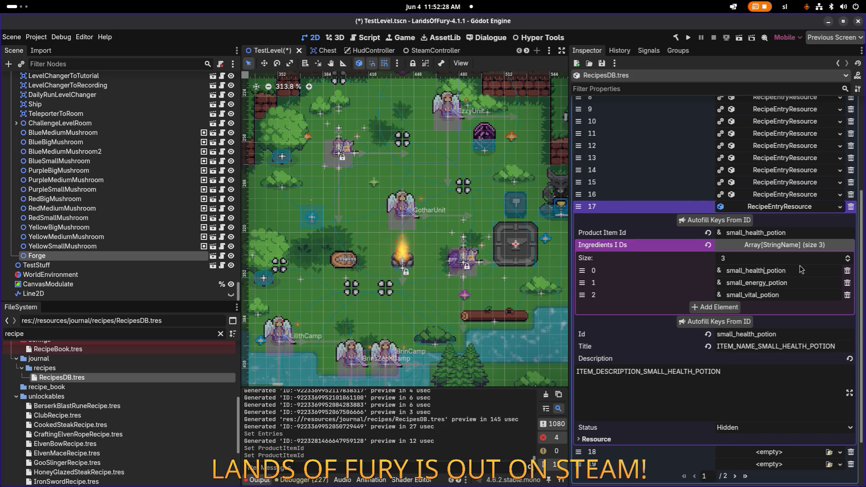
pyautogui.press('BackSpace')
pyautogui.press('BackSpace')
pyautogui.press('BackSpace')
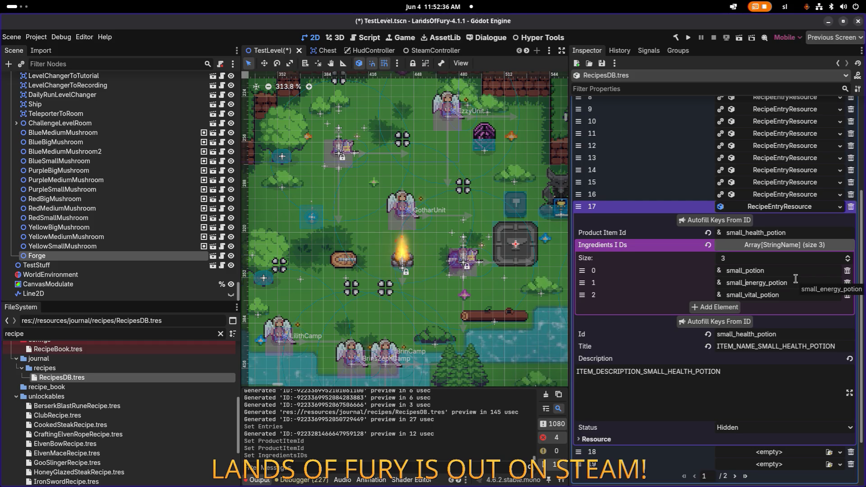
pyautogui.press('BackSpace')
pyautogui.press('BackSpace')
pyautogui.press('BackSpace')
pyautogui.write('crafting')
pyautogui.hotkey('shift', 'End')
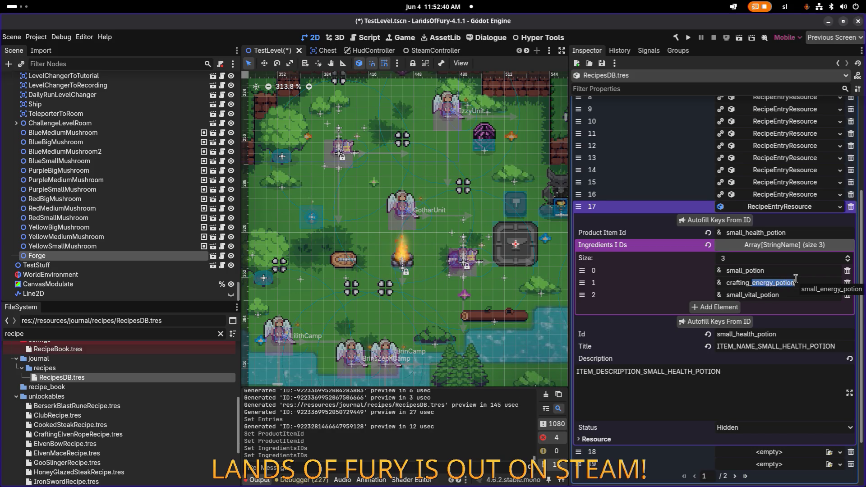
pyautogui.write('red')
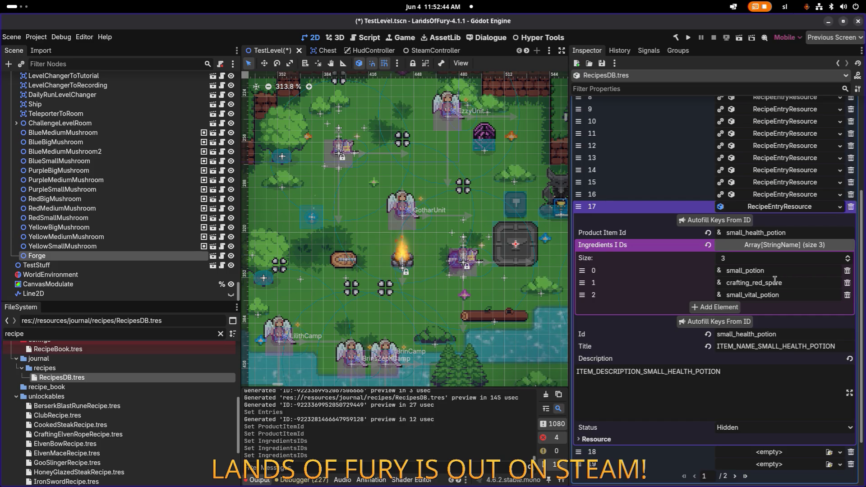
pyautogui.click(847, 295)
pyautogui.hotkey('ctrl', 's')
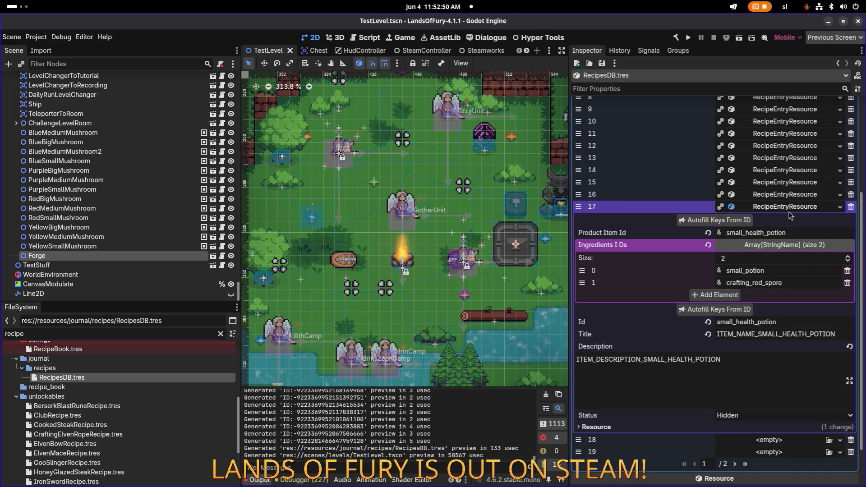
# Copy recipe entry 17 and paste it into empty entry 18.
pyautogui.click(790, 209)
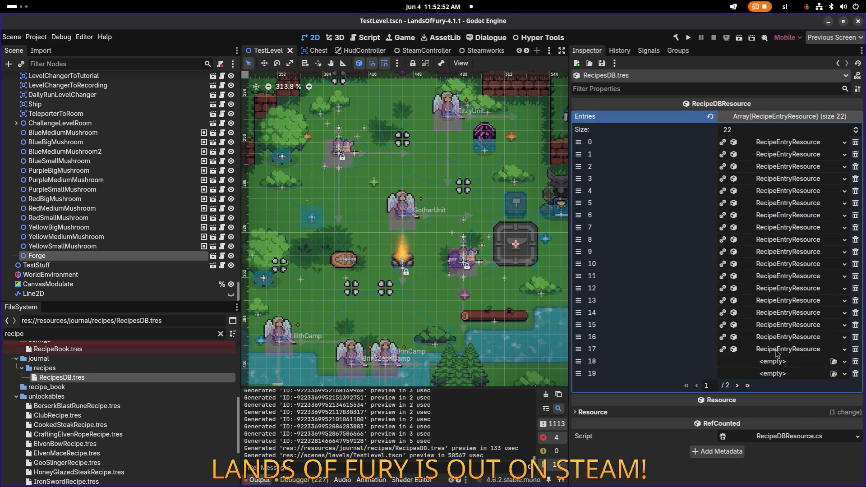
pyautogui.rightClick(776, 353)
pyautogui.click(799, 364)
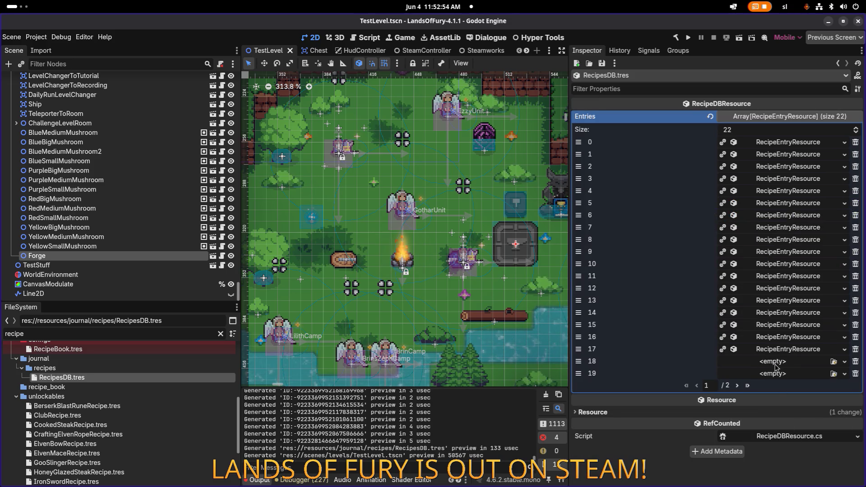
pyautogui.rightClick(776, 366)
pyautogui.click(814, 412)
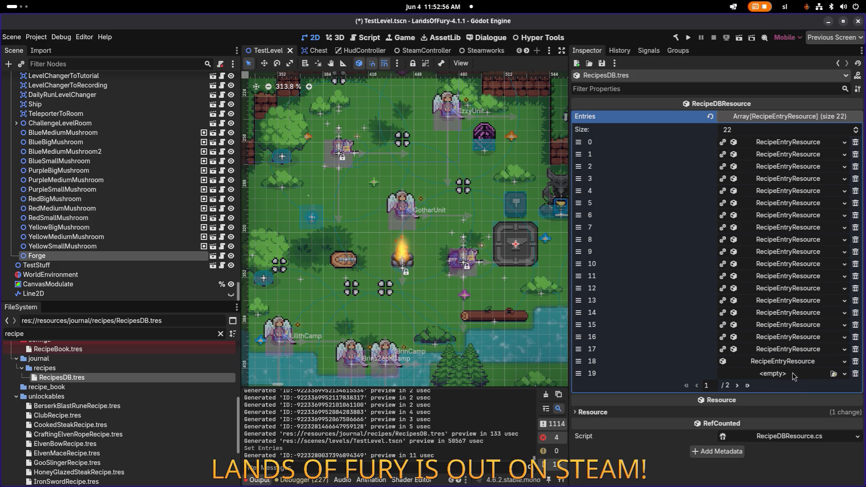
pyautogui.click(794, 363)
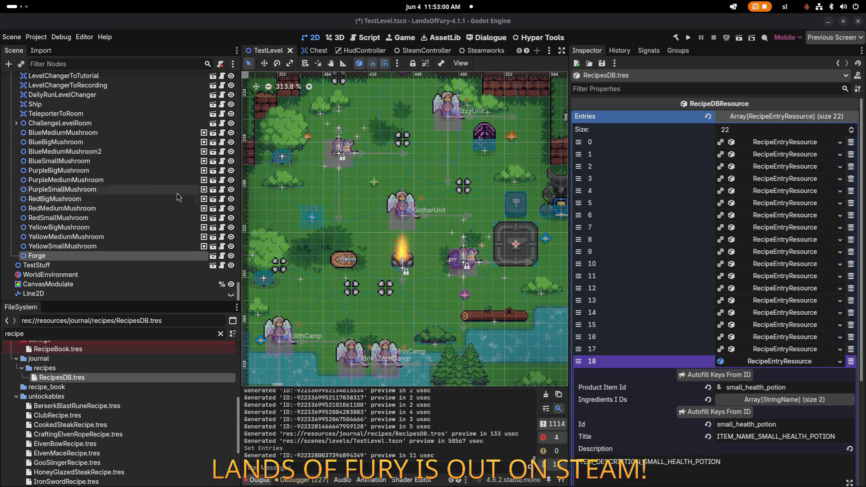
# Change entry 18's product id to small_energy_potion and autofill its Id, Title and Description.
pyautogui.scroll(-2, 747, 286)
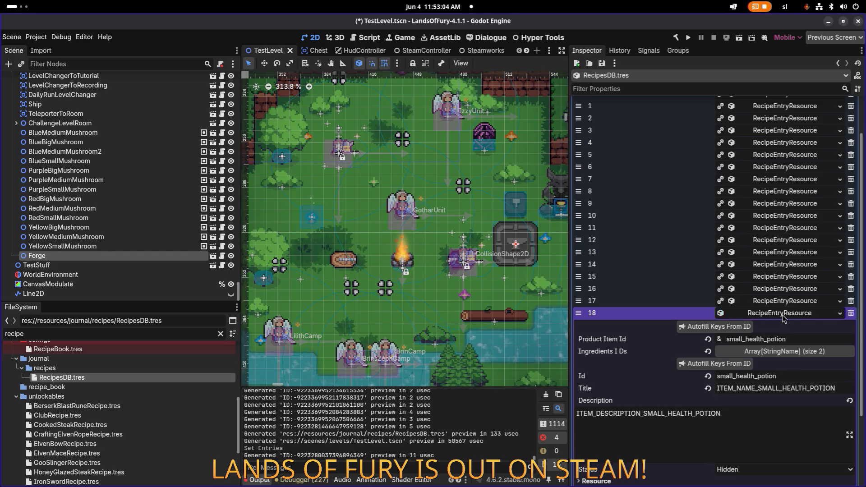
pyautogui.scroll(-4, 787, 363)
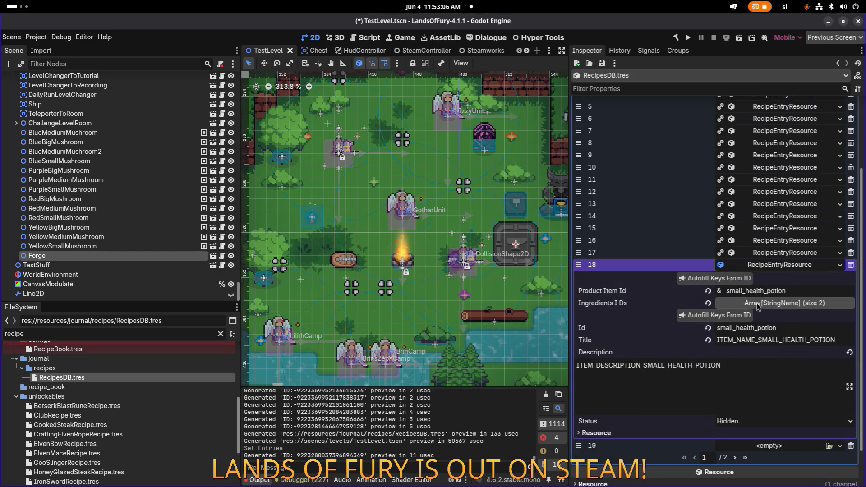
pyautogui.click(747, 290)
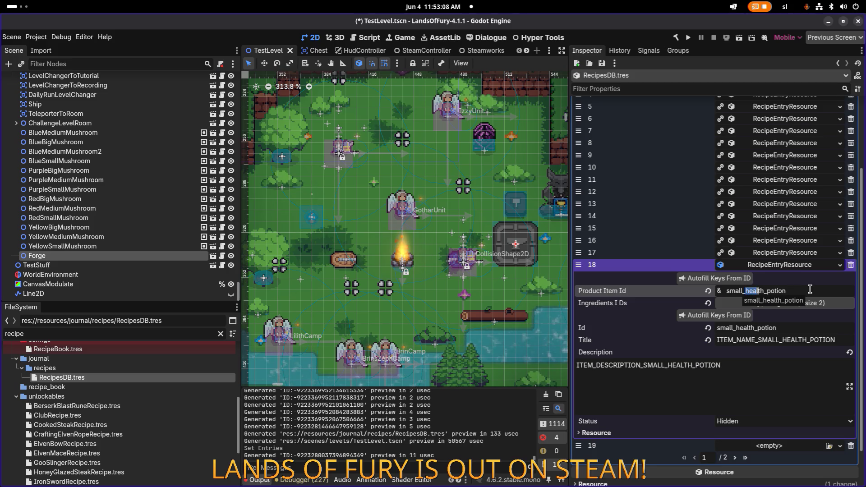
pyautogui.write('energy')
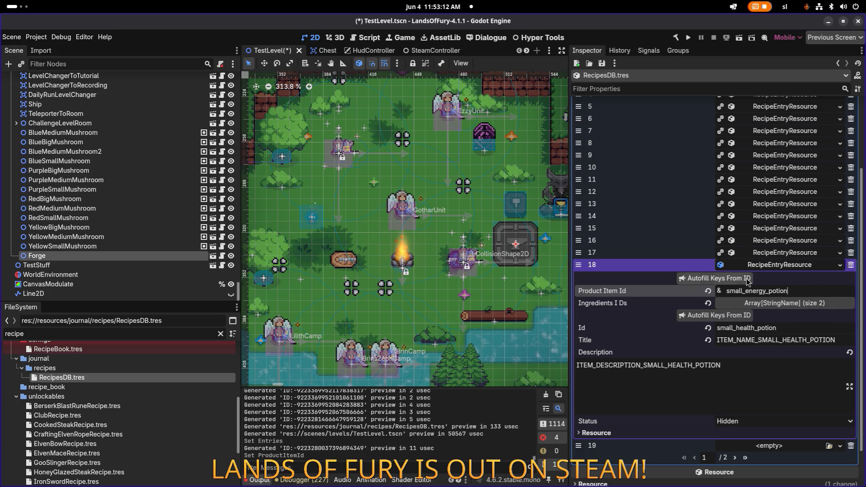
pyautogui.click(747, 280)
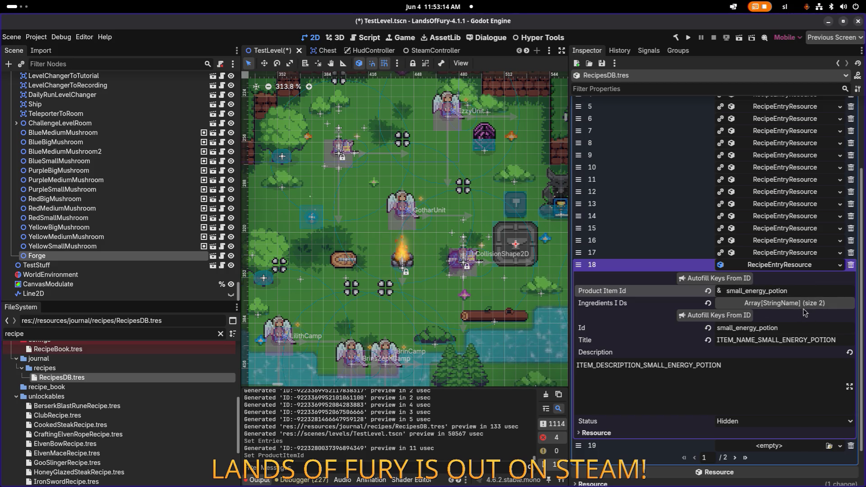
# Change entry 18's second ingredient to crafting_blue_spore and save the scene.
pyautogui.click(799, 304)
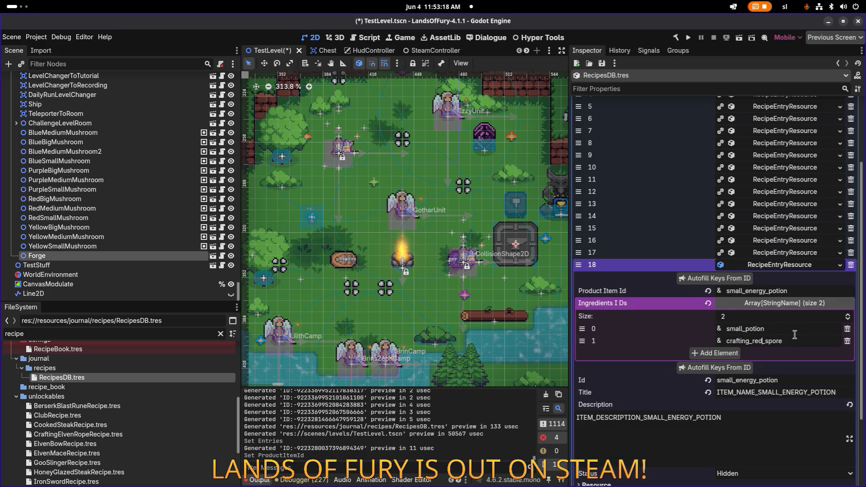
pyautogui.press('BackSpace')
pyautogui.press('BackSpace')
pyautogui.press('BackSpace')
pyautogui.write('blue')
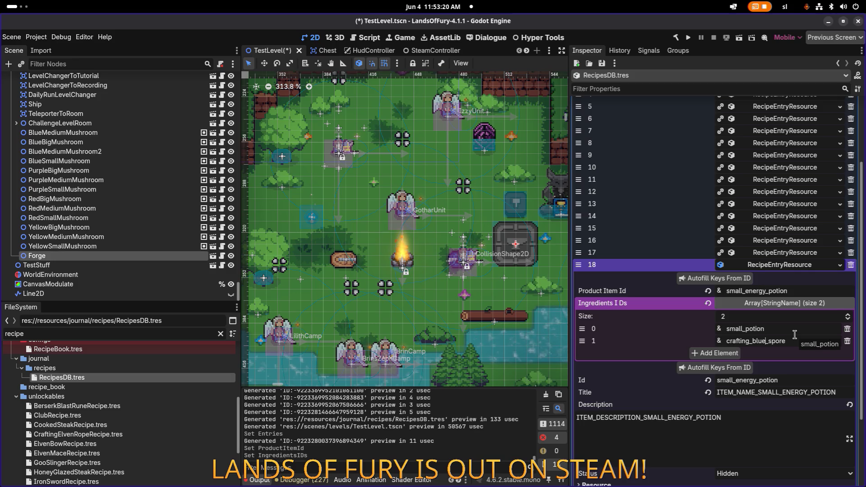
pyautogui.hotkey('ctrl', 's')
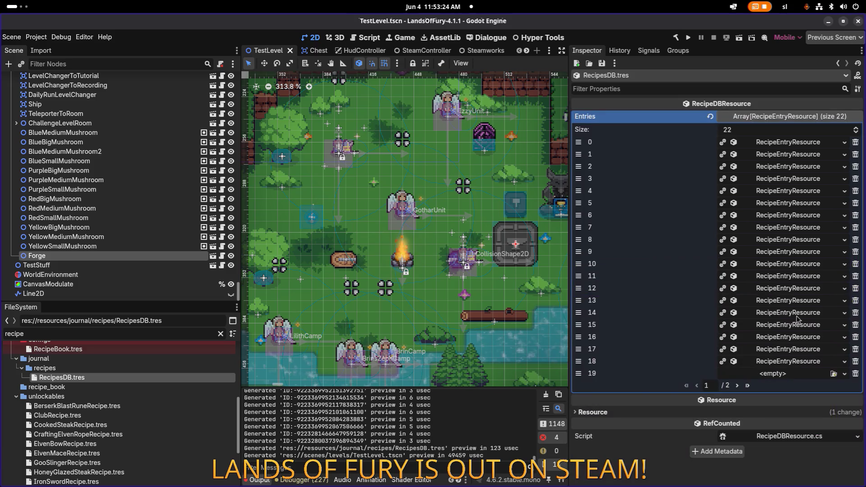
pyautogui.rightClick(795, 366)
# Paste the copied recipe into empty entry 19.
pyautogui.click(814, 452)
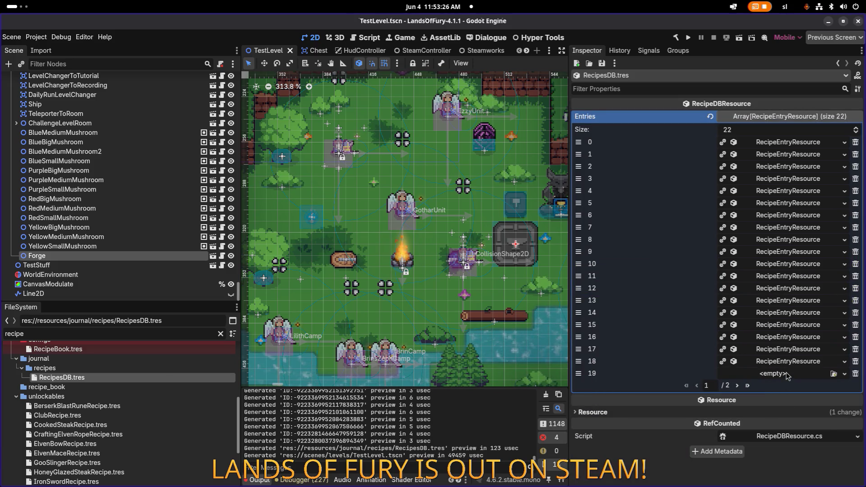
pyautogui.click(788, 375)
pyautogui.click(815, 425)
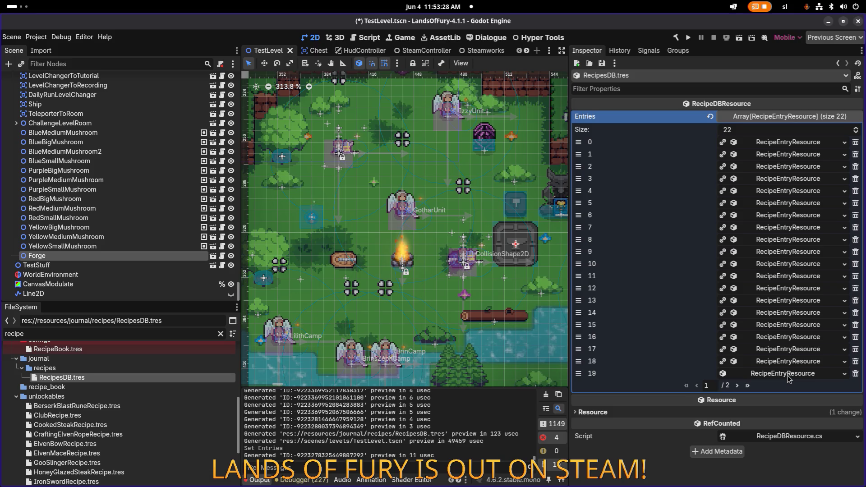
pyautogui.click(788, 377)
pyautogui.scroll(-3, 788, 377)
# Change entry 19's product id to small_vital_potion, searching files for 'smallvit' along the way.
pyautogui.click(745, 303)
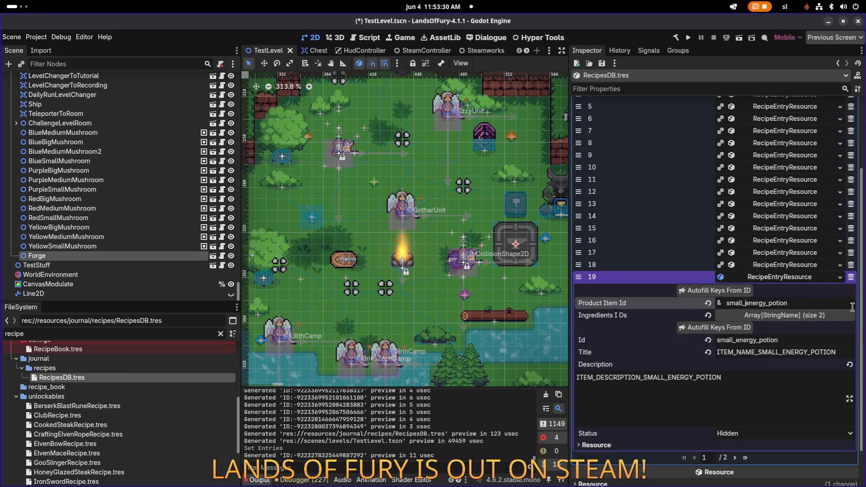
pyautogui.hotkey('shift', 'Right')
pyautogui.hotkey('shift', 'Right')
pyautogui.hotkey('shift', 'Right')
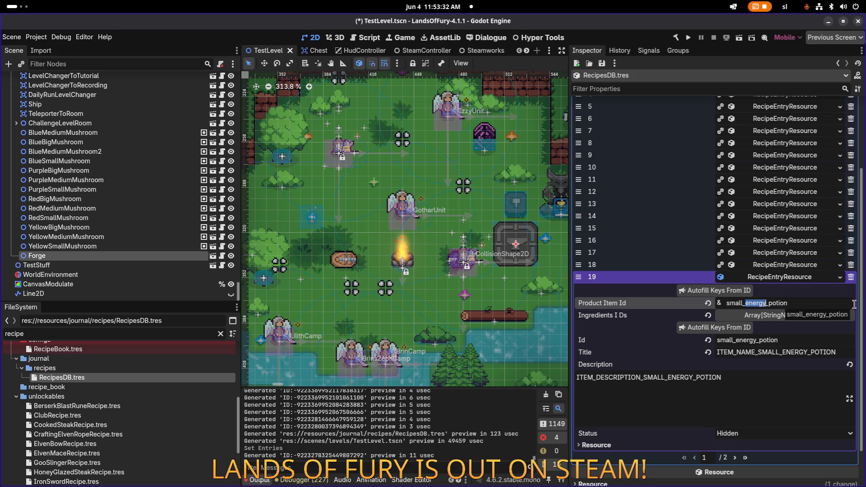
pyautogui.write('vital')
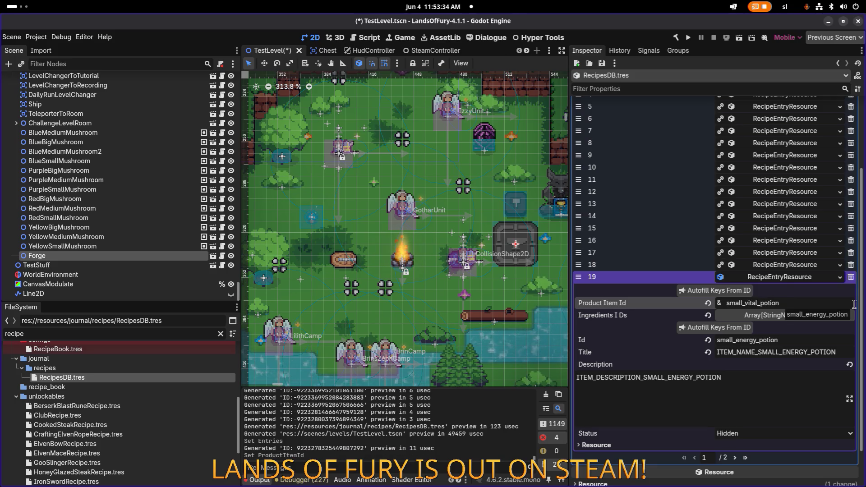
pyautogui.click(780, 341)
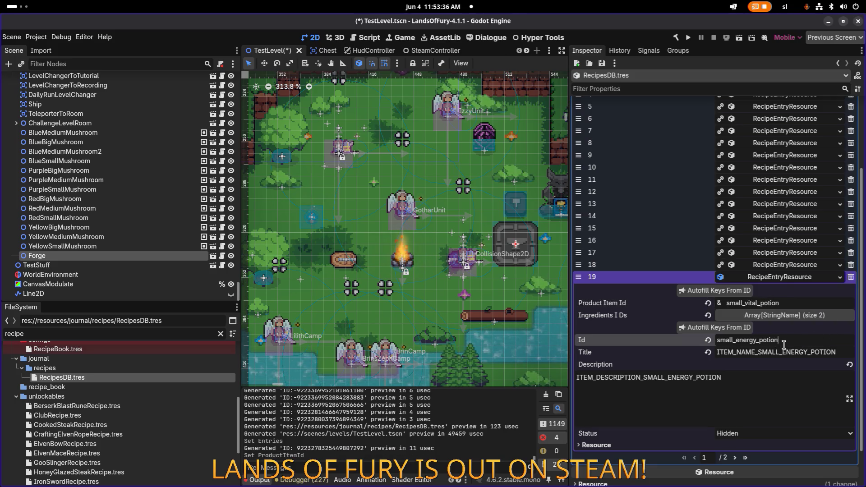
pyautogui.doubleClick(181, 332)
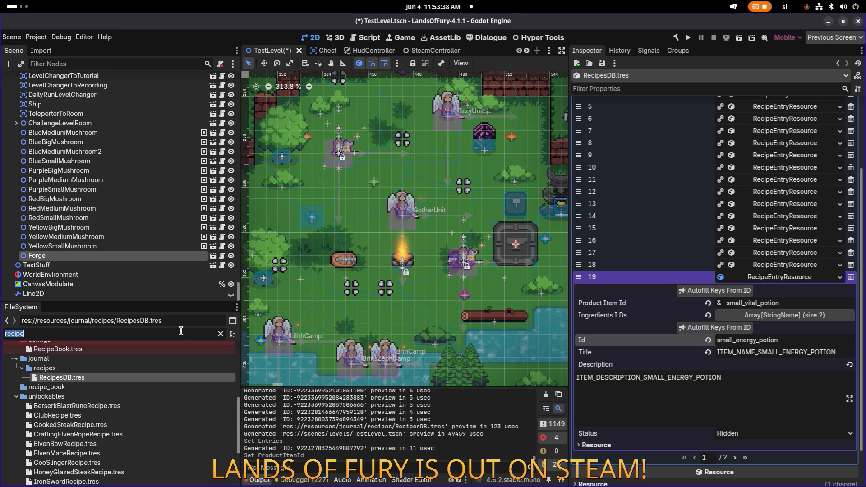
pyautogui.write('smallvit')
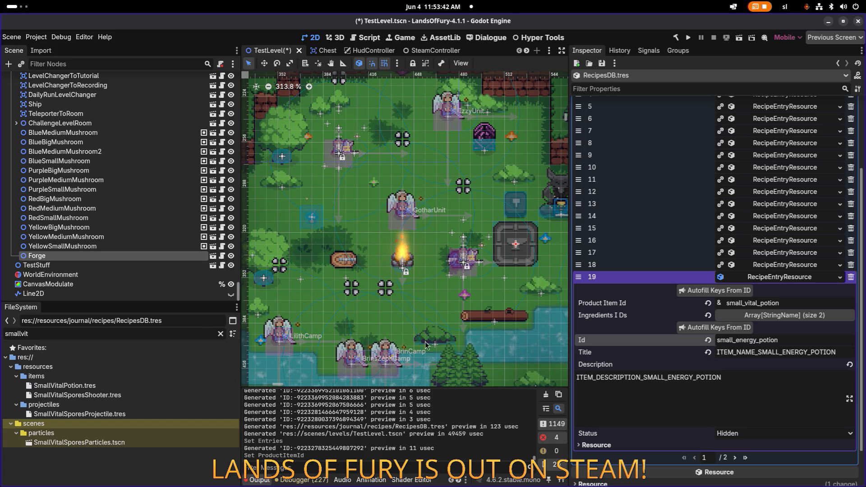
pyautogui.click(788, 303)
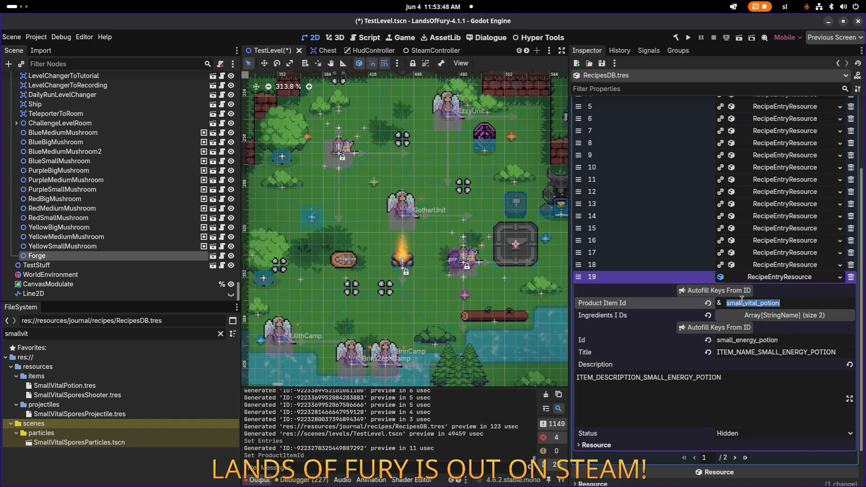
# Change entry 19's second ingredient to crafting_purple_spore and save the scene.
pyautogui.click(772, 315)
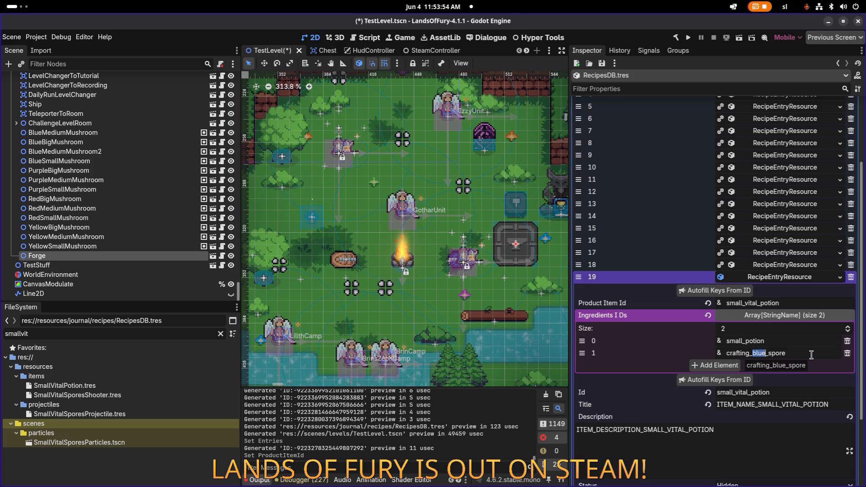
pyautogui.write('purple')
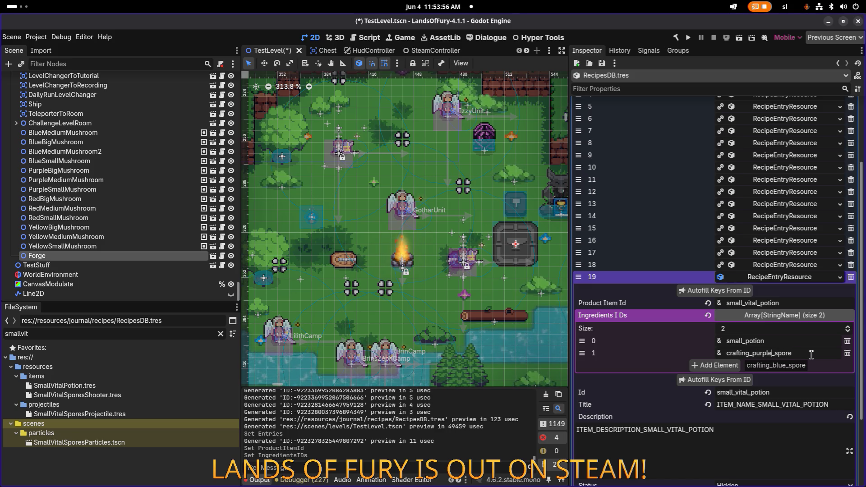
pyautogui.hotkey('ctrl', 's')
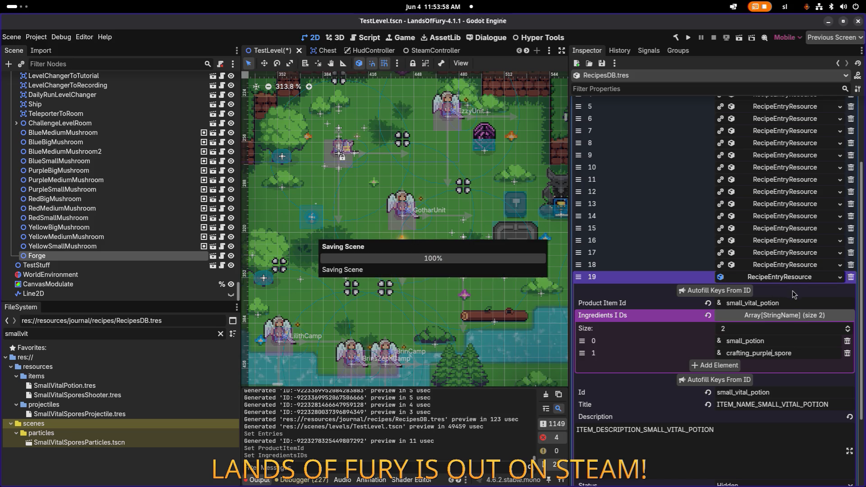
pyautogui.rightClick(784, 280)
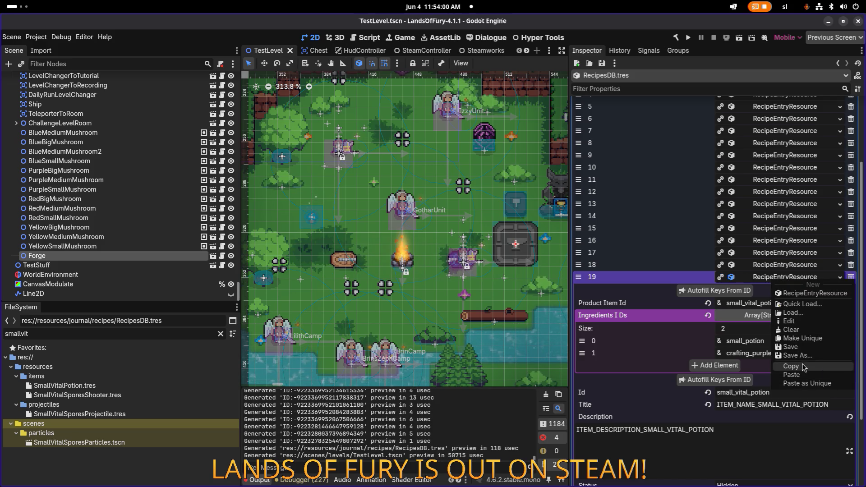
# Copy entry 19's recipe and paste it as unique into entry 20 on page two.
pyautogui.click(804, 367)
pyautogui.click(796, 278)
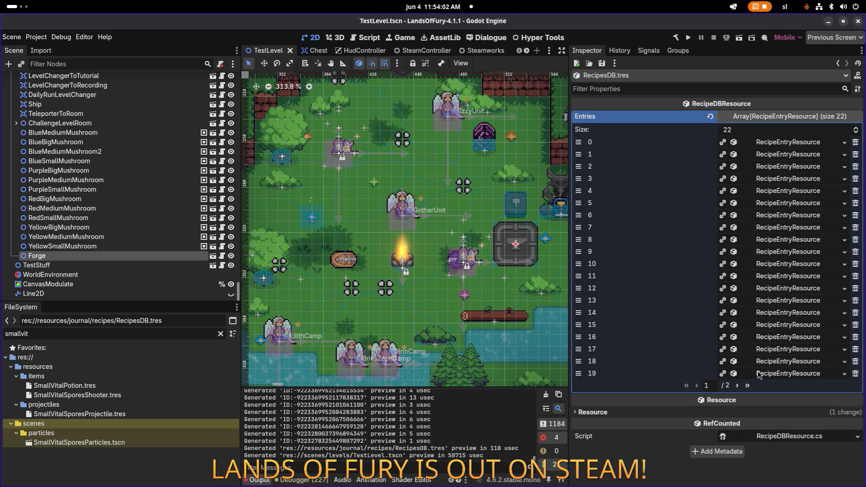
pyautogui.click(739, 386)
pyautogui.rightClick(754, 145)
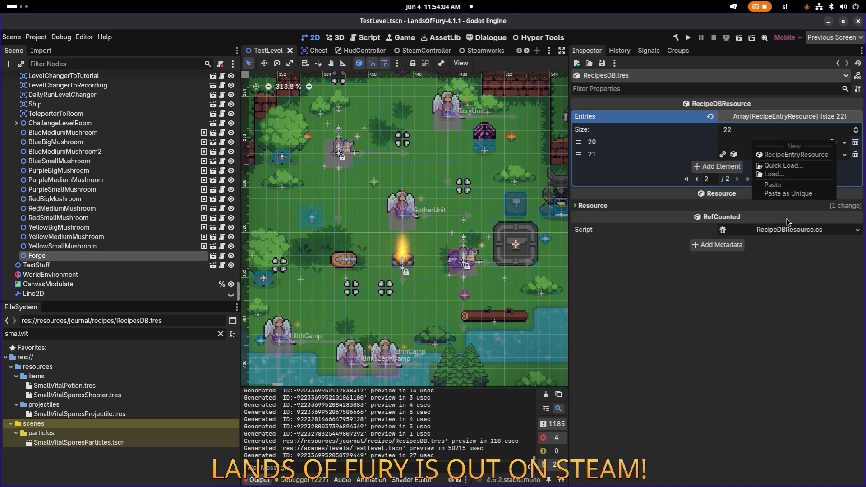
pyautogui.click(789, 194)
pyautogui.click(799, 142)
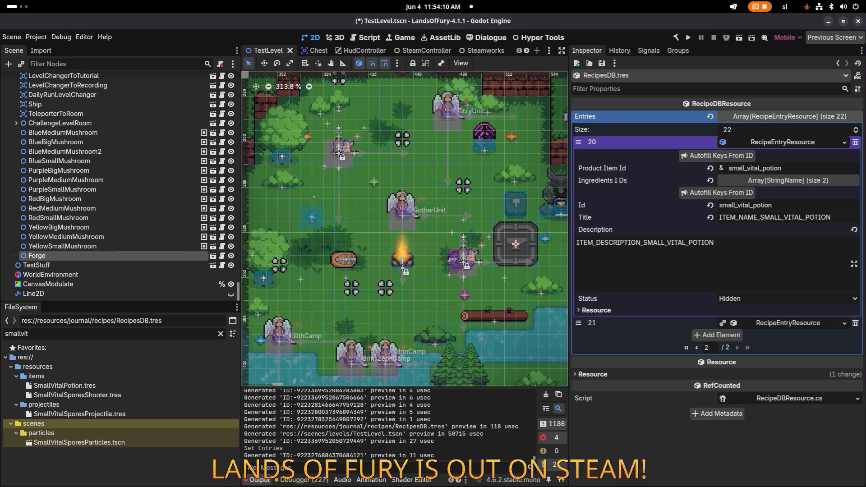
# Compare the recipes in entries 18 and 19, then return to page two and edit the file filter.
pyautogui.click(697, 348)
pyautogui.click(779, 361)
pyautogui.scroll(-3, 787, 334)
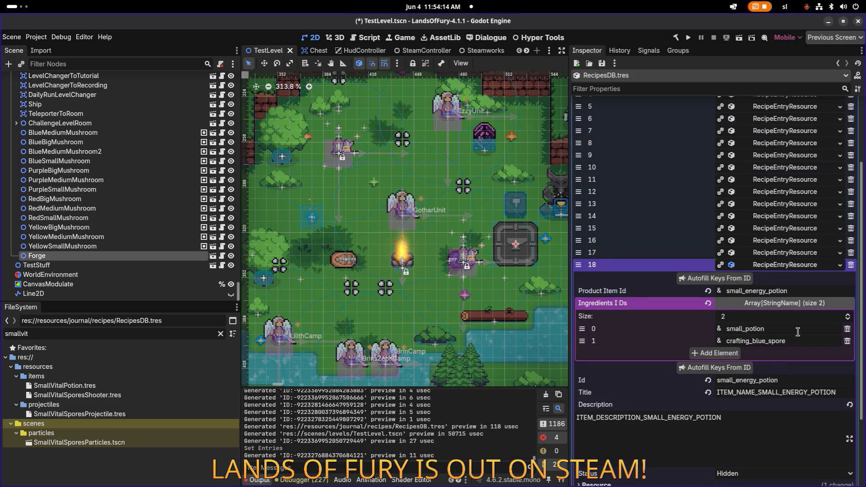
pyautogui.click(797, 270)
pyautogui.click(799, 377)
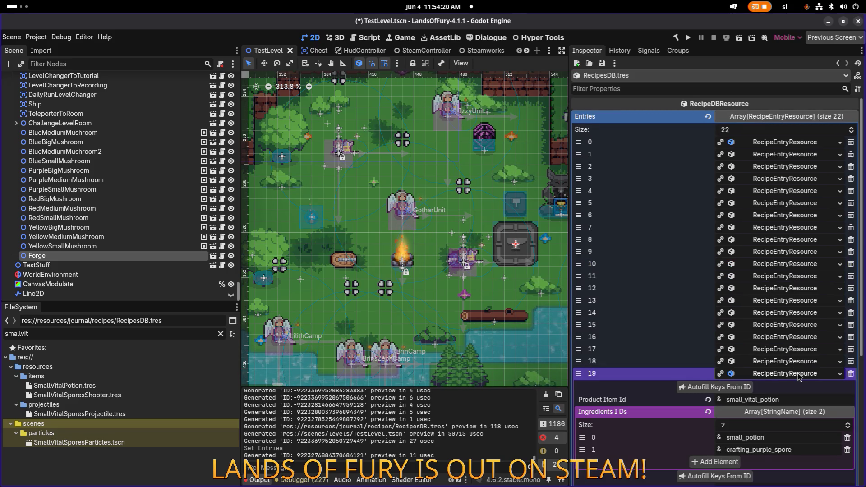
pyautogui.scroll(-3, 799, 377)
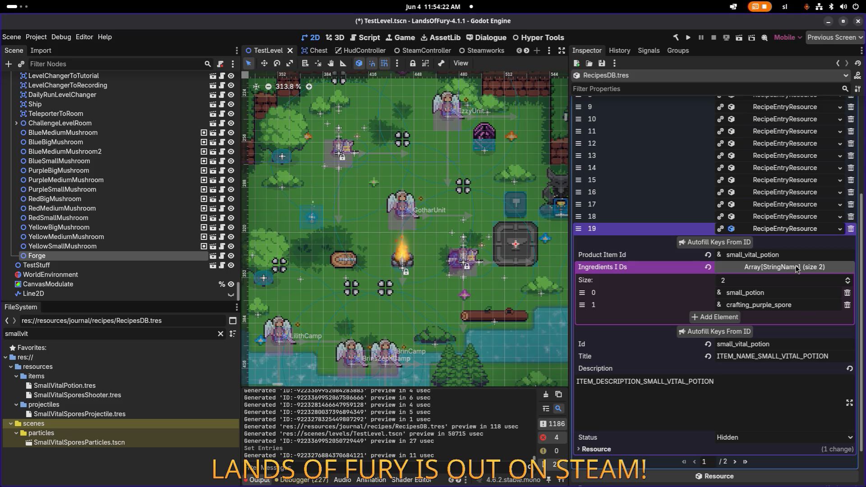
pyautogui.click(797, 229)
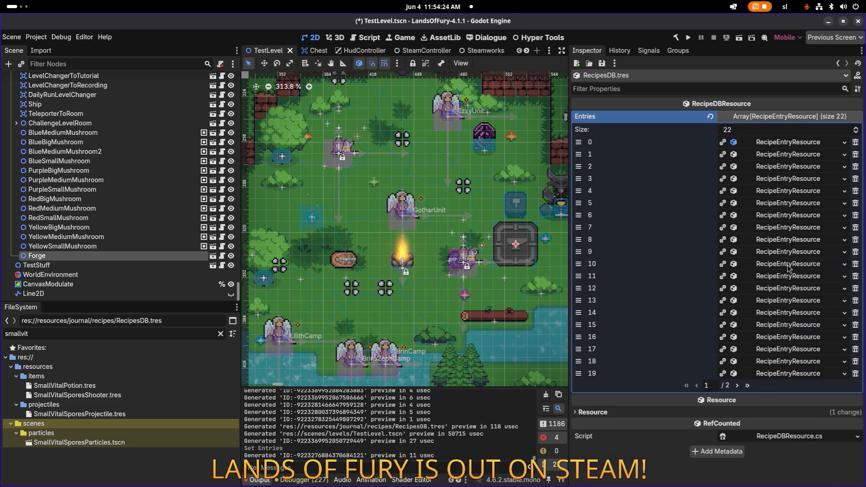
pyautogui.click(738, 386)
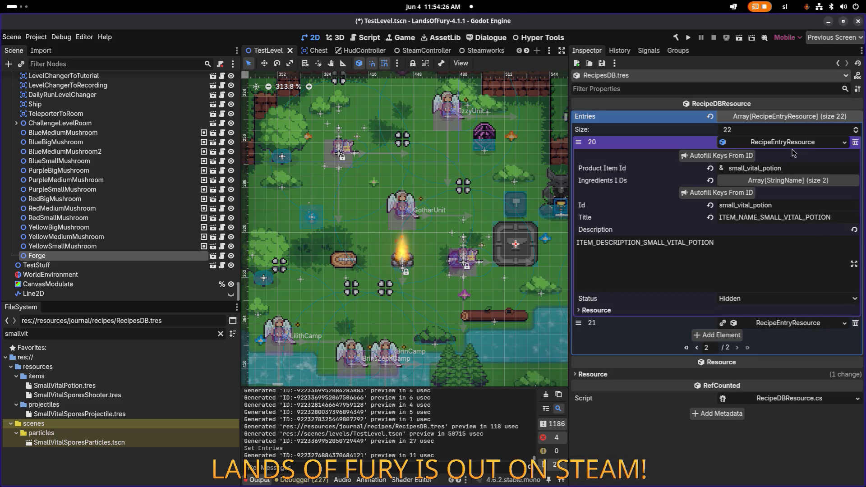
pyautogui.click(127, 333)
pyautogui.press('BackSpace')
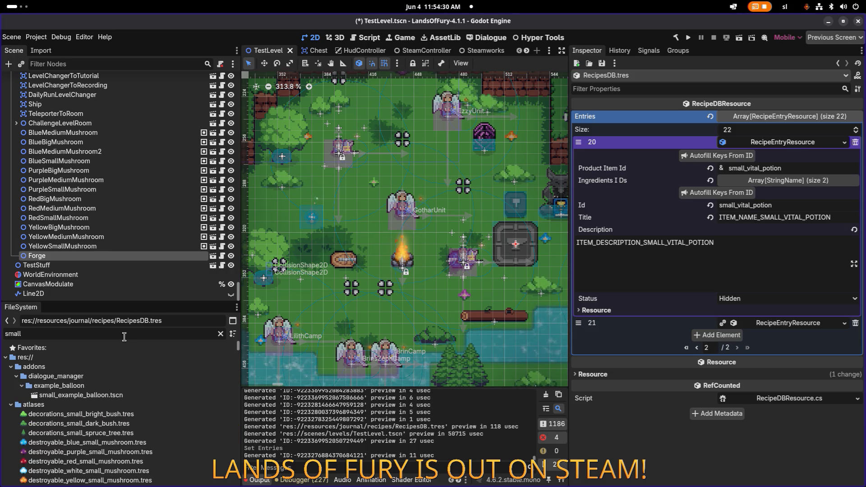
# Filter the FileSystem by 'potion', browse the potion item files, and delete duplicate entry 20.
pyautogui.scroll(-15, 123, 351)
pyautogui.doubleClick(127, 336)
pyautogui.write('potion')
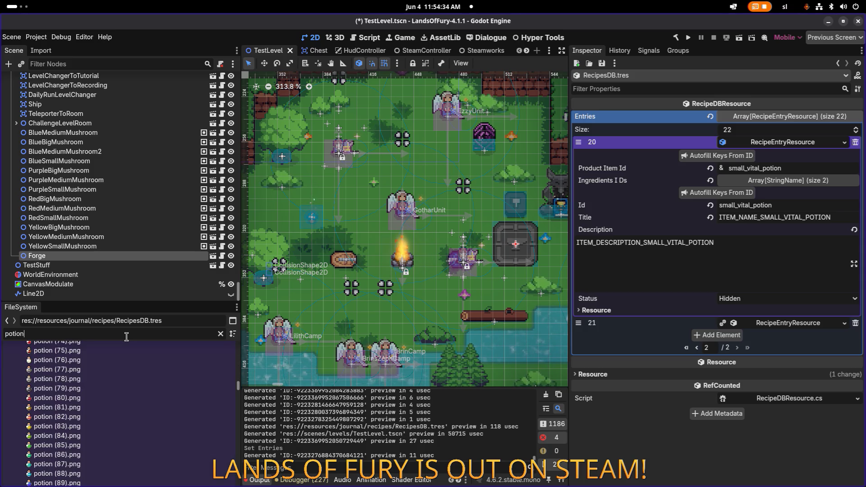
pyautogui.scroll(-10, 115, 377)
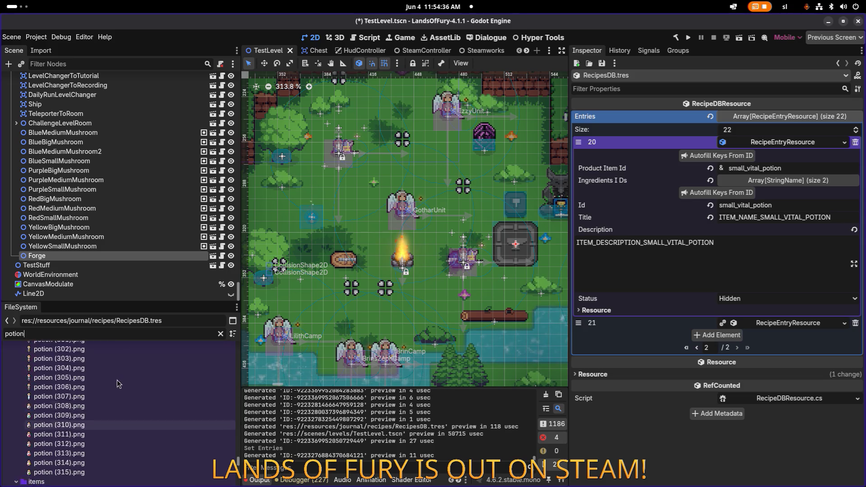
pyautogui.scroll(-10, 118, 376)
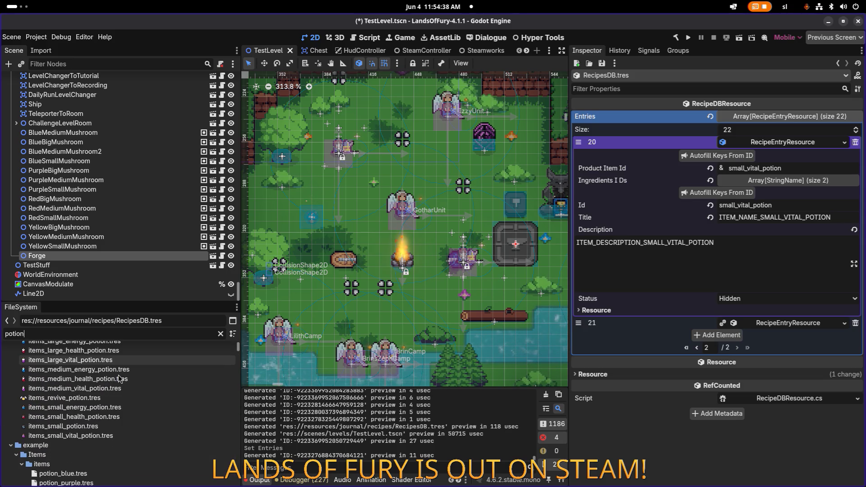
pyautogui.scroll(-3, 118, 374)
pyautogui.scroll(-8, 118, 375)
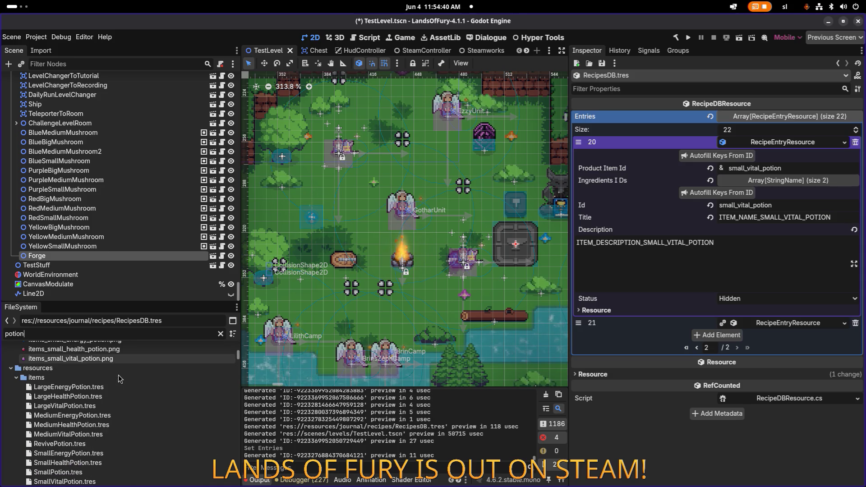
pyautogui.scroll(-6, 118, 375)
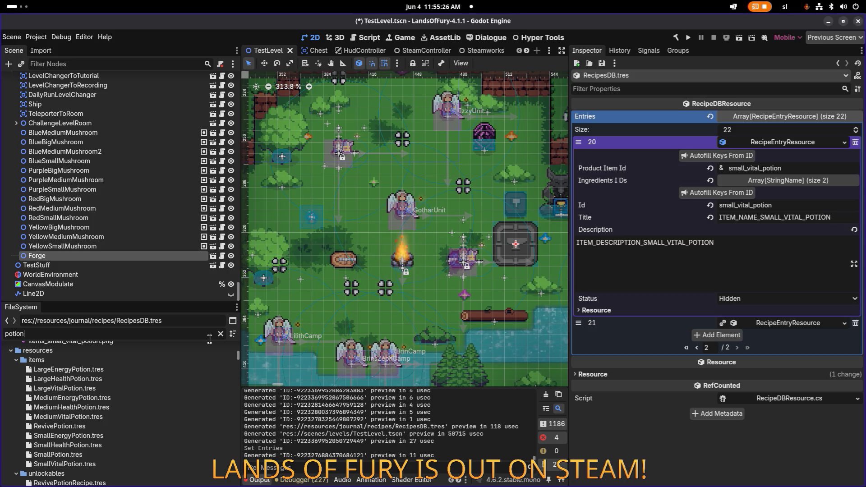
pyautogui.click(731, 243)
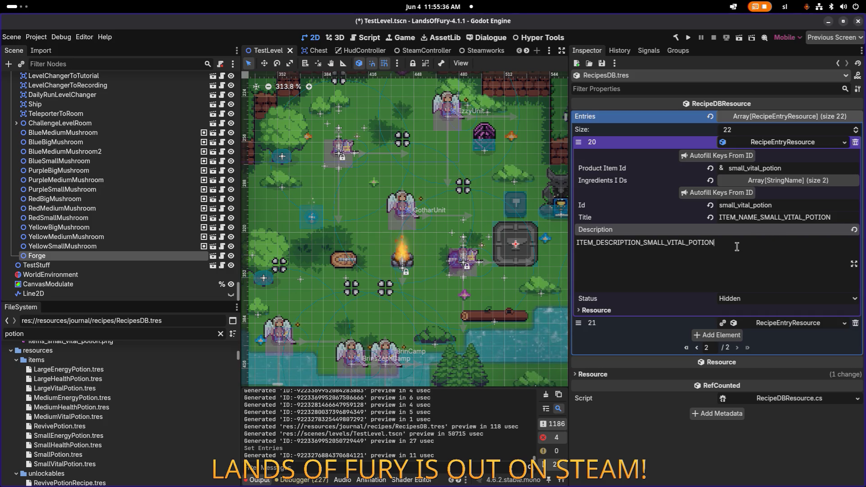
pyautogui.click(855, 143)
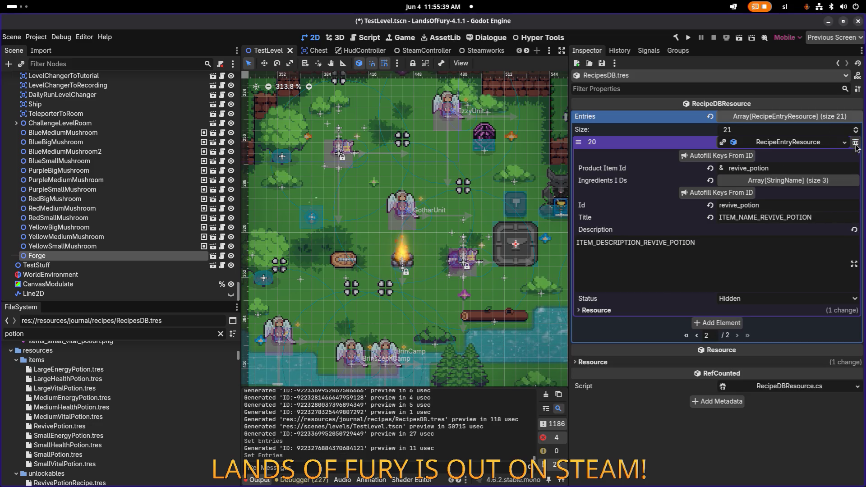
# Save the 21-entry recipes scene, filter files by 'unlo', and switch to Visual Studio Code.
pyautogui.click(800, 143)
pyautogui.hotkey('ctrl', 's')
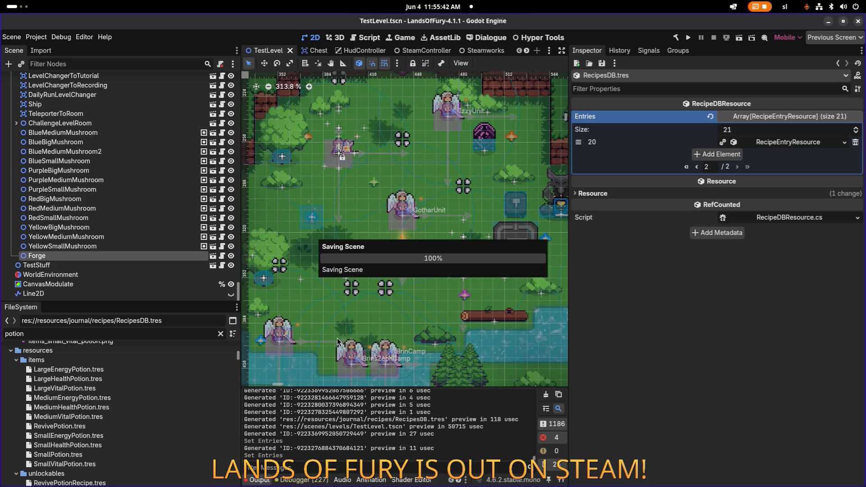
pyautogui.doubleClick(166, 331)
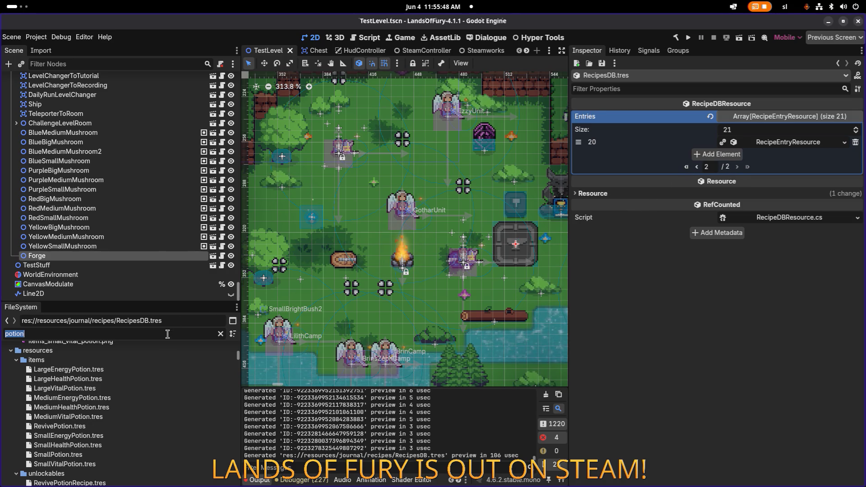
pyautogui.write('unlcok')
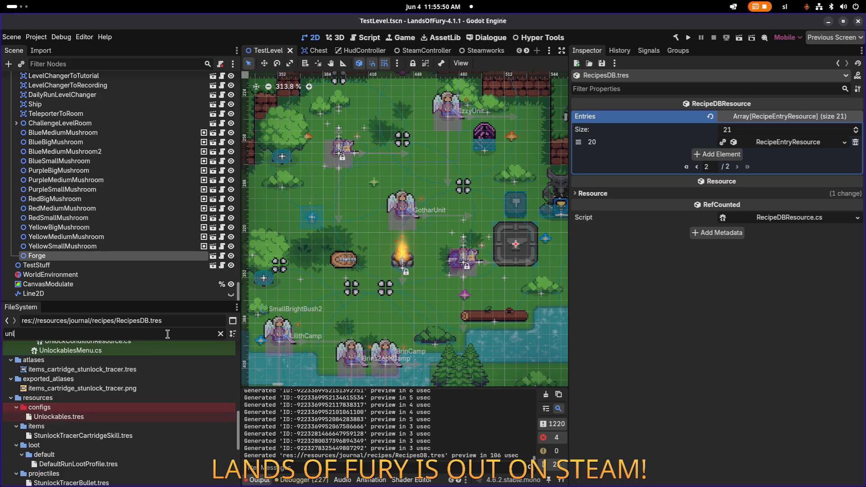
pyautogui.press('BackSpace')
pyautogui.press('BackSpace')
pyautogui.press('BackSpace')
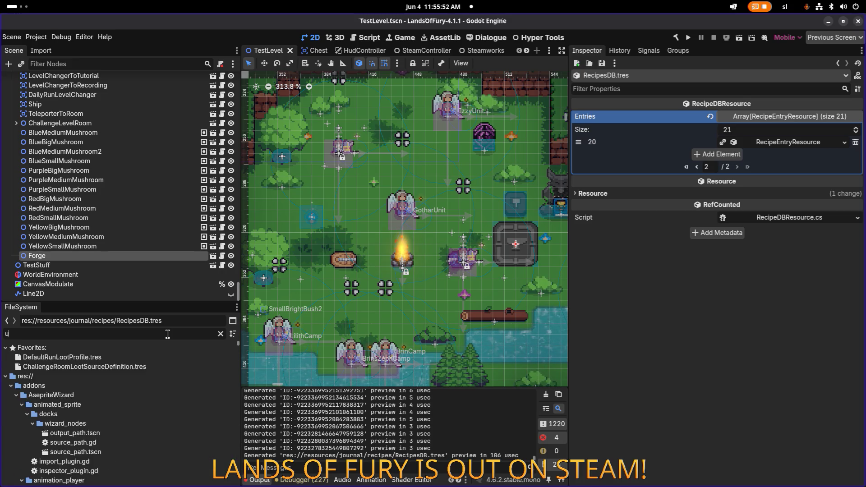
pyautogui.write('nlo')
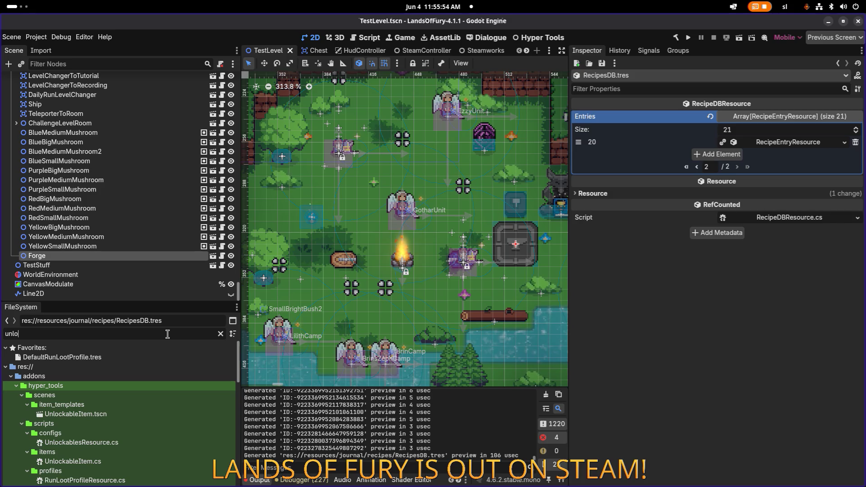
pyautogui.hotkey('alt', 'Tab')
pyautogui.hotkey('alt', 'Tab')
pyautogui.hotkey('alt', 'Tab')
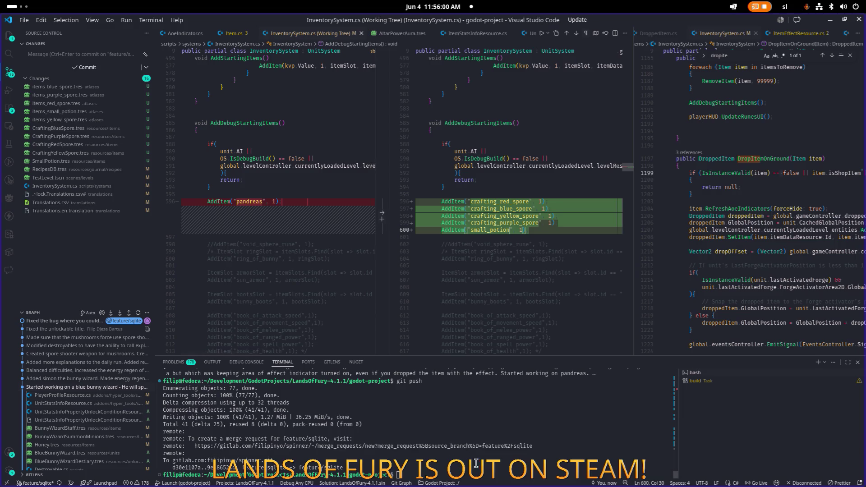
# Stage all changes with git add, commit them with a message about added spores and potions, then minimize VS Code.
pyautogui.write('git add .')
pyautogui.press('Return')
pyautogui.write('git commit')
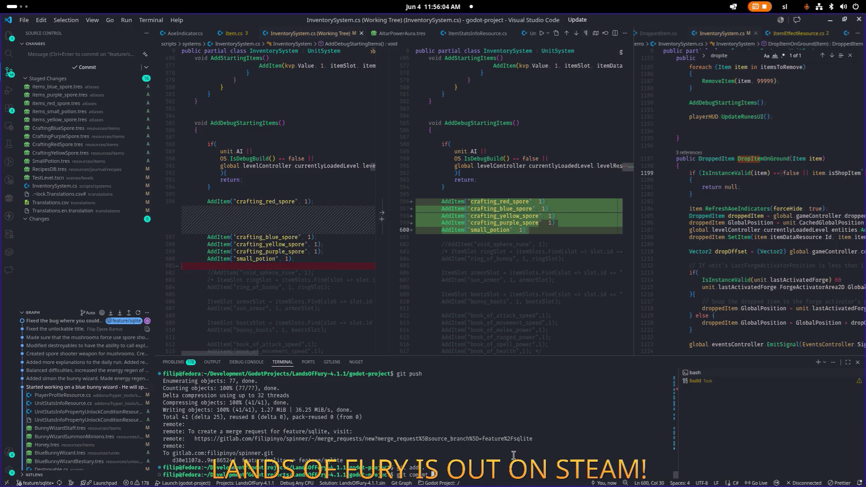
pyautogui.write(' -m')
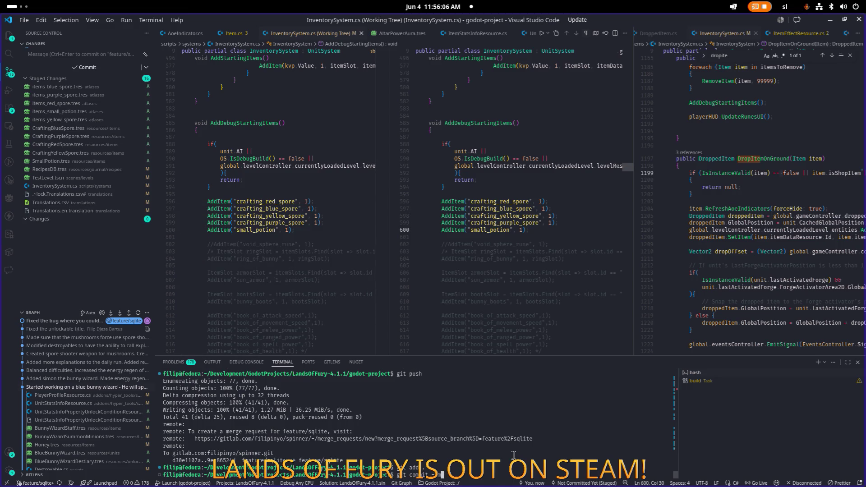
pyautogui.write(' "Added')
pyautogui.write(' base in')
pyautogui.write('gred')
pyautogui.press('BackSpace')
pyautogui.press('BackSpace')
pyautogui.press('BackSpace')
pyautogui.write('ed')
pyautogui.write(' spores an')
pyautogui.write('d poti')
pyautogui.write('to')
pyautogui.write('a')
pyautogui.write('i')
pyautogui.write(' have to wire th')
pyautogui.write(' togheter')
pyautogui.press('Return')
pyautogui.write('git pus')
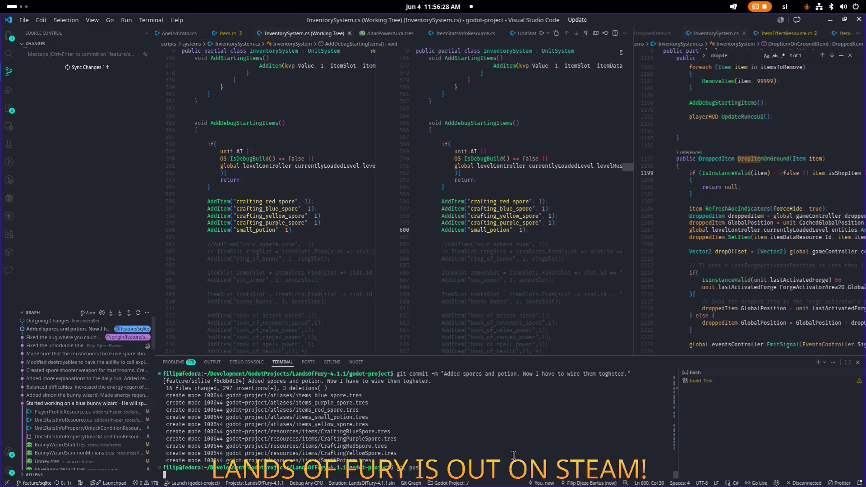
pyautogui.scroll(-1, 575, 341)
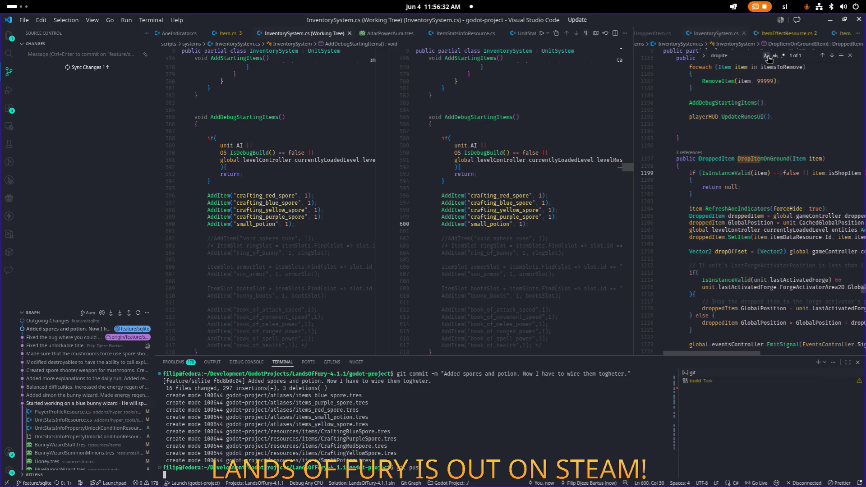
pyautogui.click(830, 22)
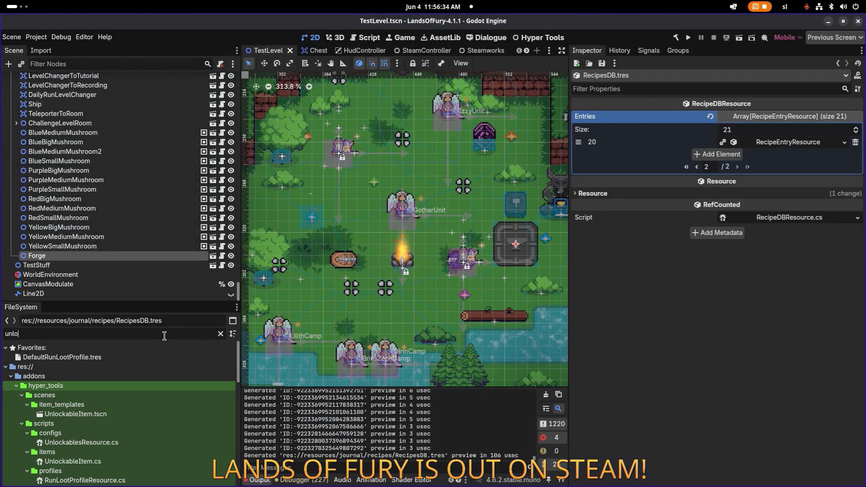
# Save RecipesDB.tres from the Inspector's save menu.
pyautogui.write('ckable')
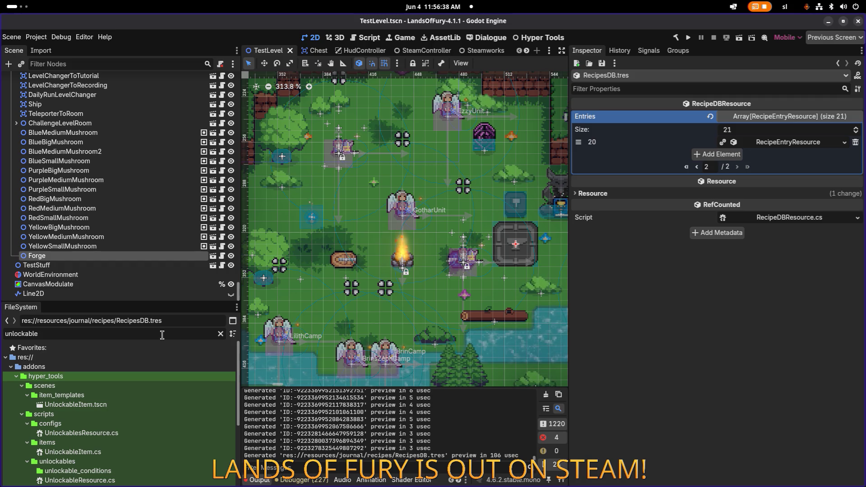
pyautogui.click(602, 64)
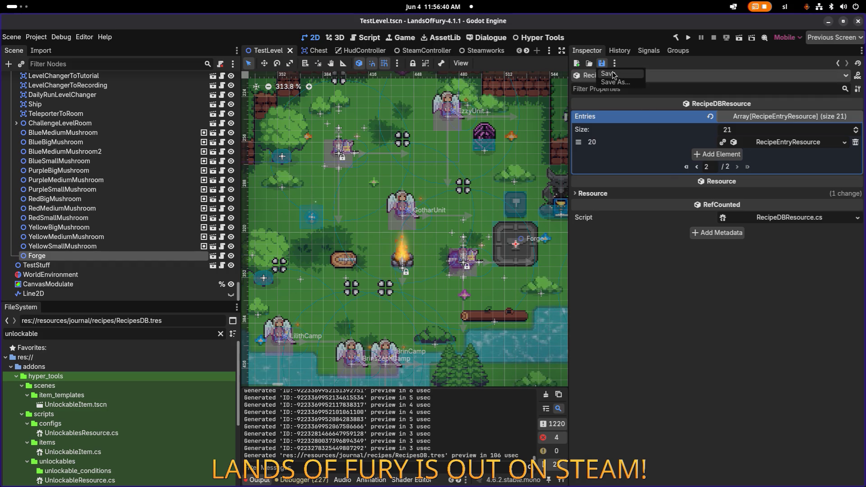
pyautogui.click(608, 73)
# Filter files for 'unlockables' and open Unlockables.tres to review its 18 recipes.
pyautogui.doubleClick(120, 333)
pyautogui.write('unlockables')
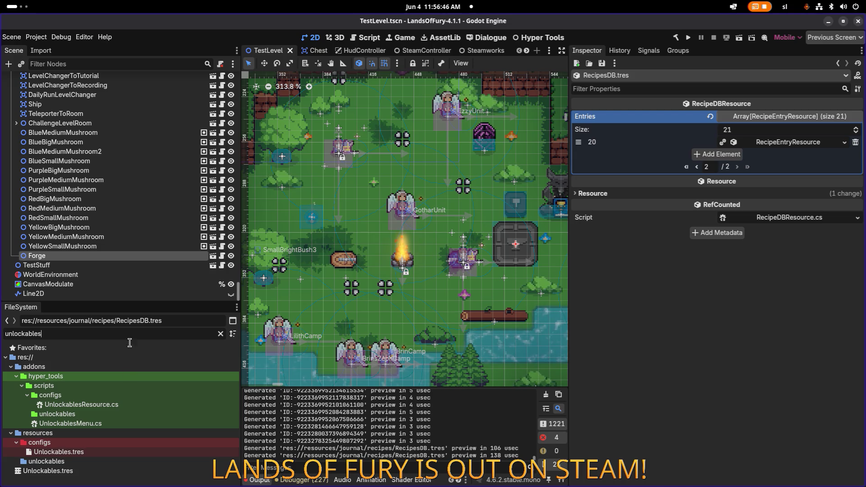
pyautogui.click(59, 451)
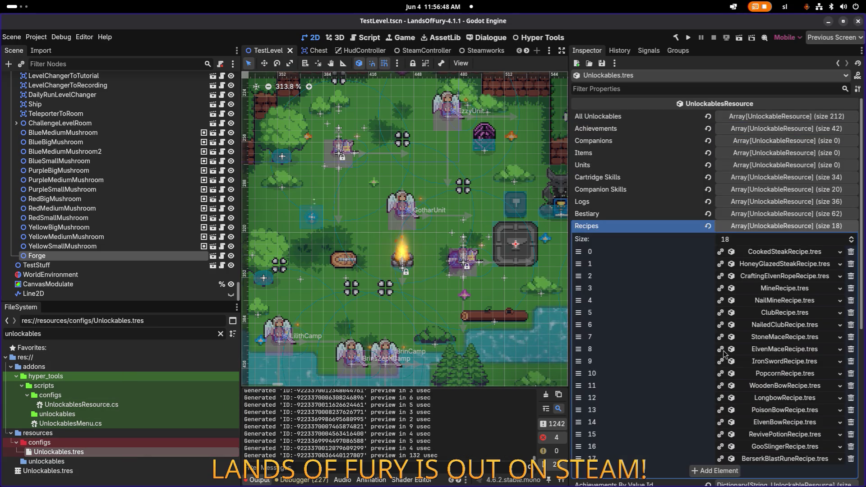
pyautogui.scroll(-2, 777, 361)
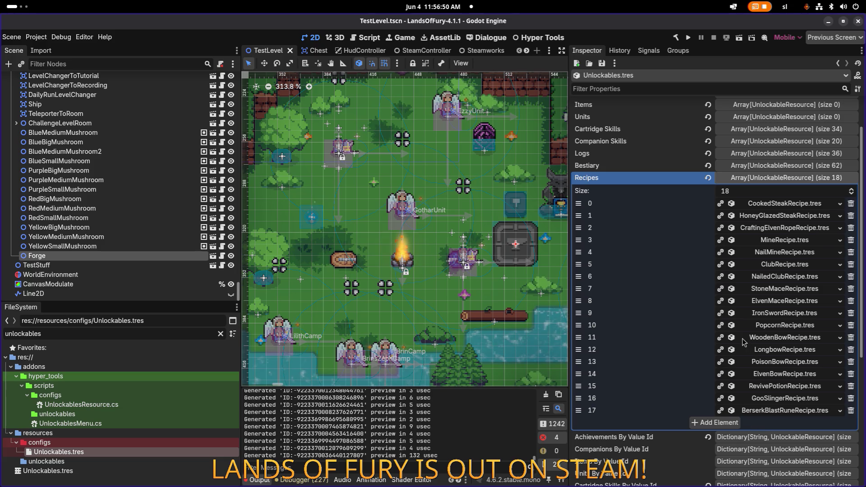
pyautogui.scroll(-5, 741, 343)
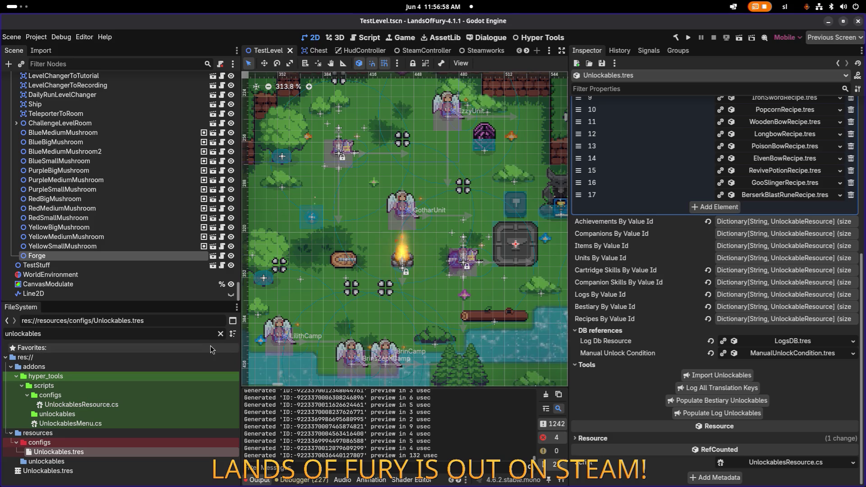
pyautogui.doubleClick(199, 338)
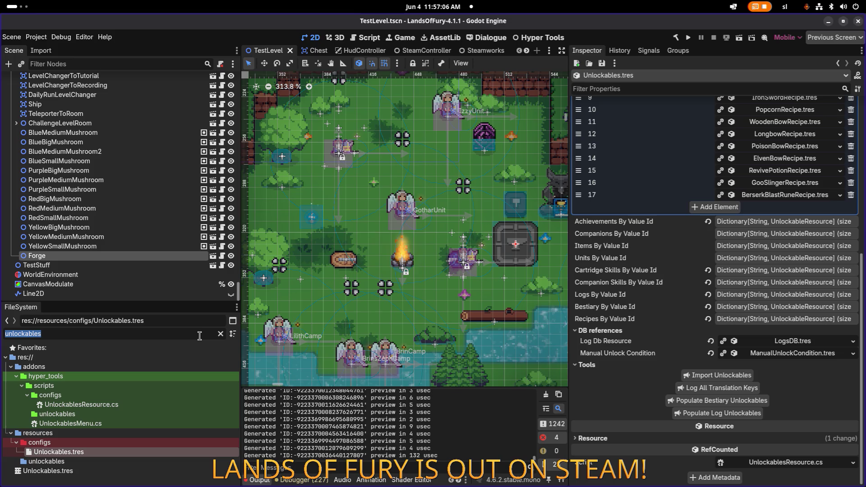
pyautogui.scroll(4, 717, 304)
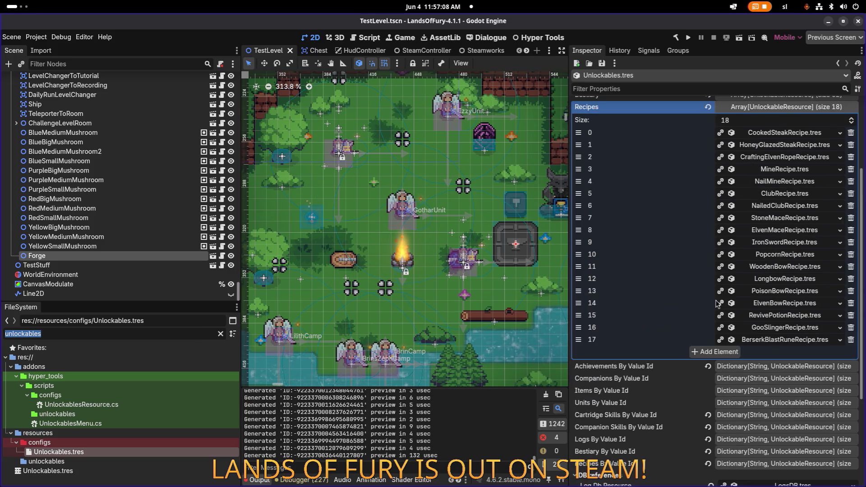
# Locate StoneMaceRecipe.tres in the FileSystem from its Recipes entry.
pyautogui.rightClick(790, 219)
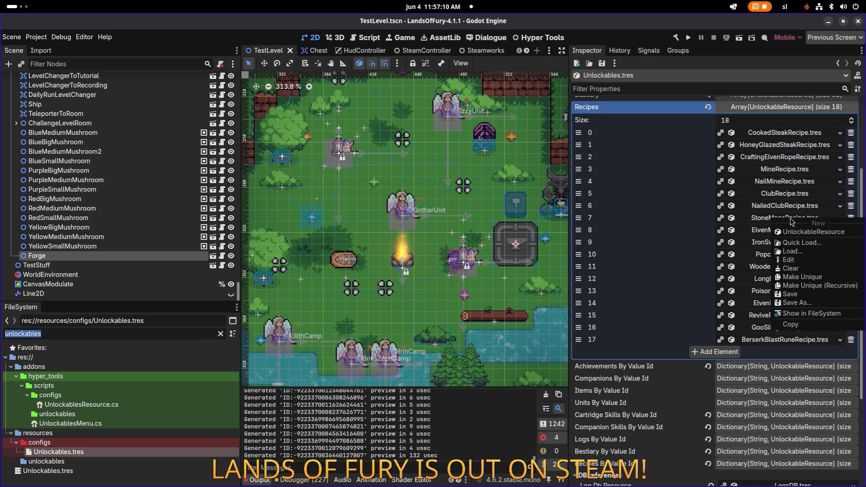
pyautogui.click(812, 314)
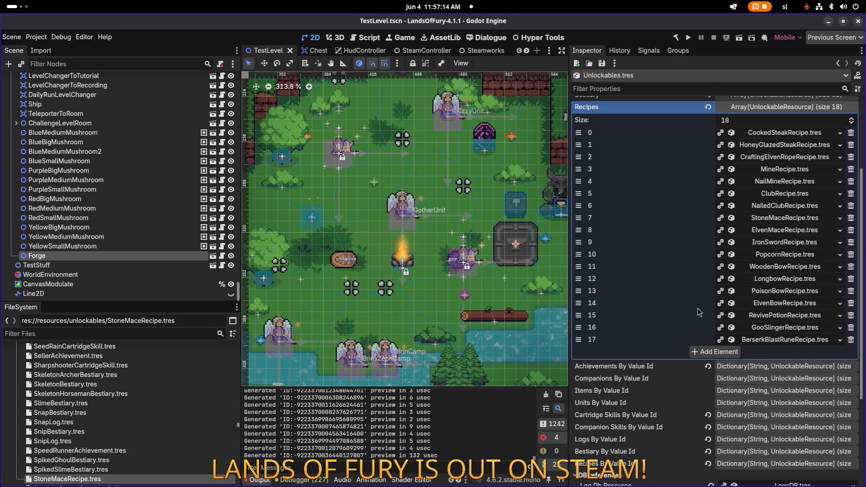
pyautogui.scroll(-5, 699, 311)
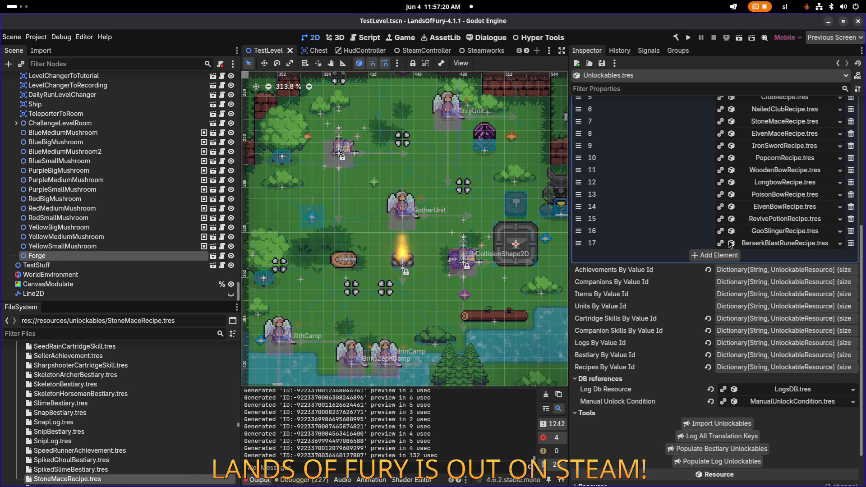
pyautogui.scroll(5, 728, 239)
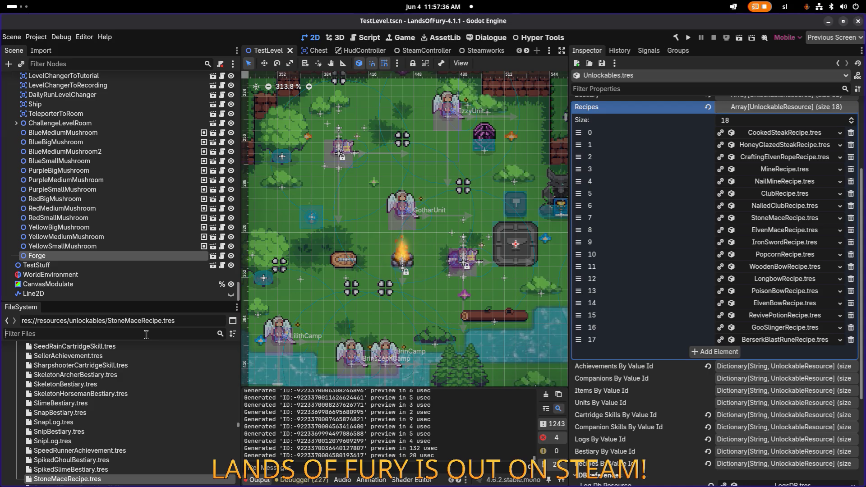
# Locate RevivePotionRecipe.tres in the FileSystem and select it with the filter cleared.
pyautogui.rightClick(798, 327)
pyautogui.click(798, 413)
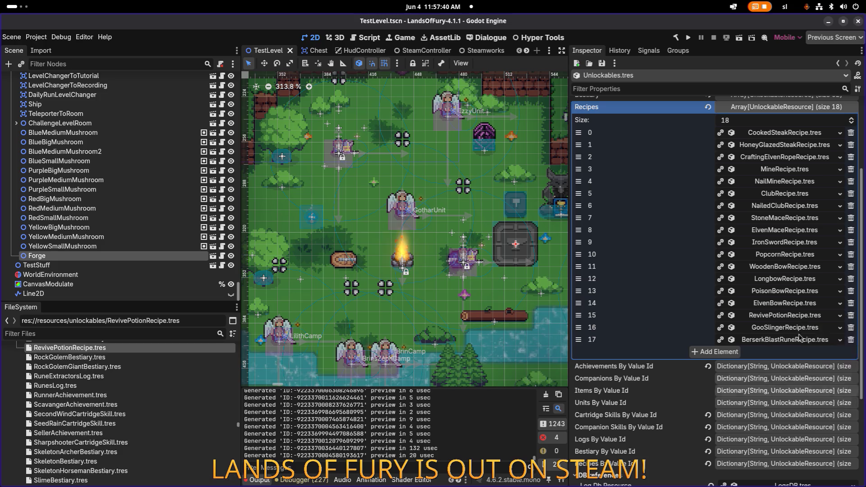
pyautogui.click(785, 304)
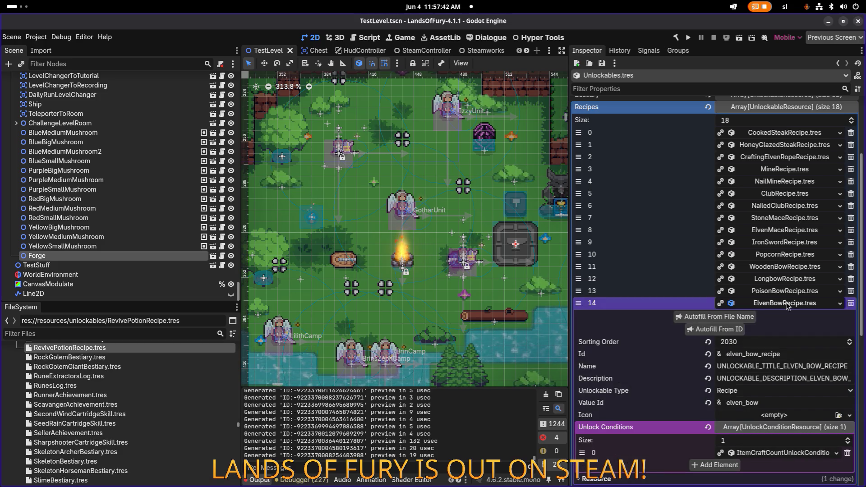
pyautogui.click(785, 303)
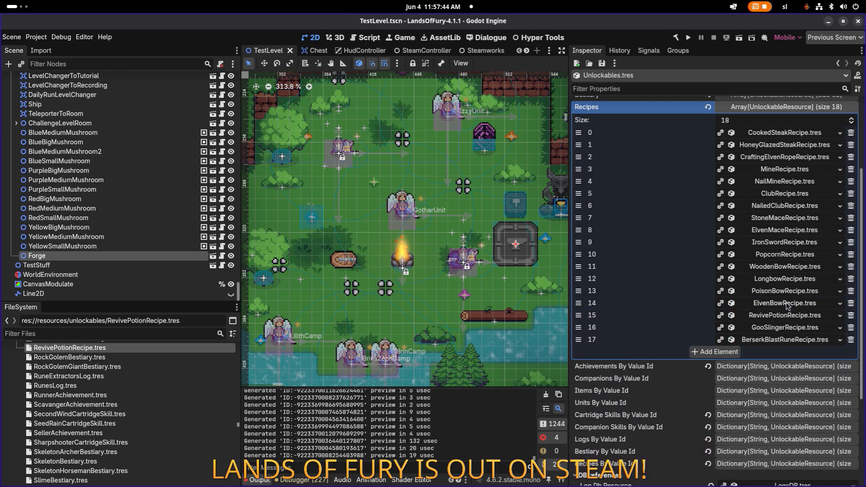
pyautogui.click(157, 332)
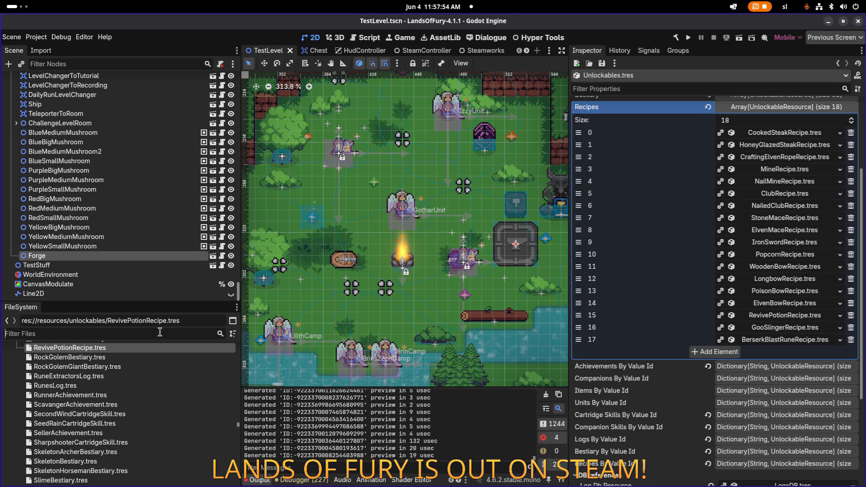
pyautogui.scroll(2, 166, 369)
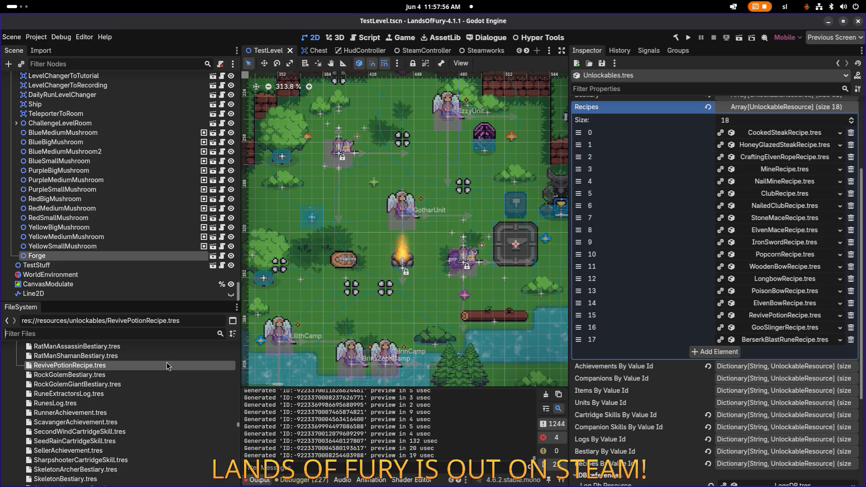
pyautogui.click(150, 356)
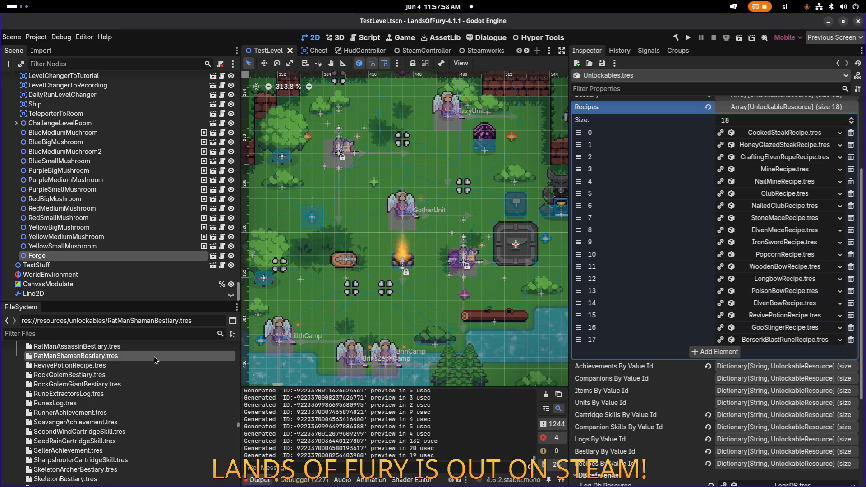
pyautogui.click(191, 363)
pyautogui.click(147, 357)
pyautogui.click(175, 365)
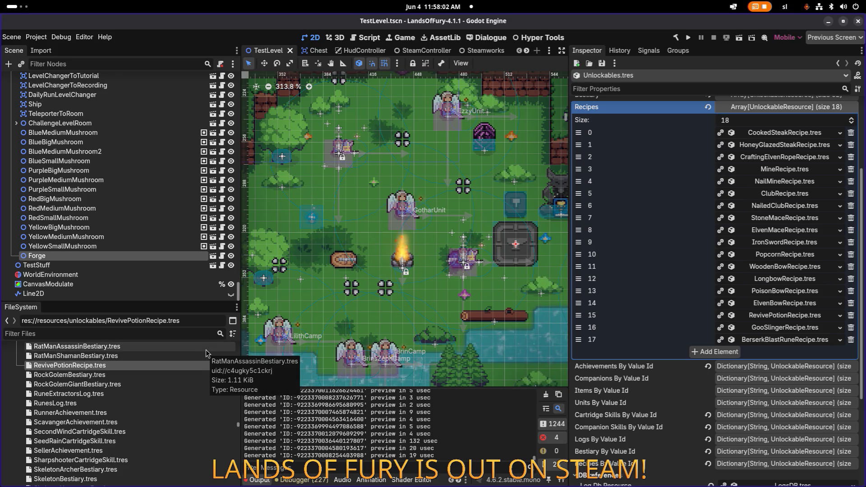
# Duplicate RevivePotionRecipe.tres as SmallHealthPotionRecipe.tres.
pyautogui.hotkey('ctrl', 'd')
pyautogui.press('Right')
pyautogui.press('Left')
pyautogui.press('Left')
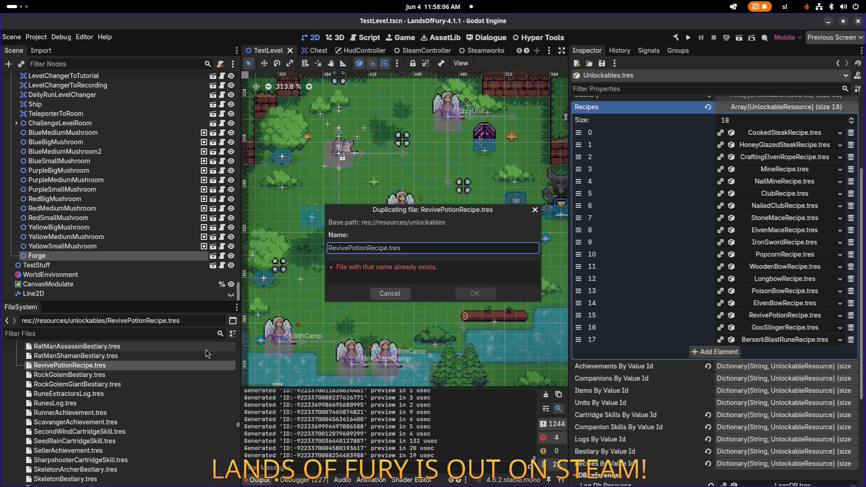
pyautogui.hotkey('shift', 'Home')
pyautogui.write('SmallHealth')
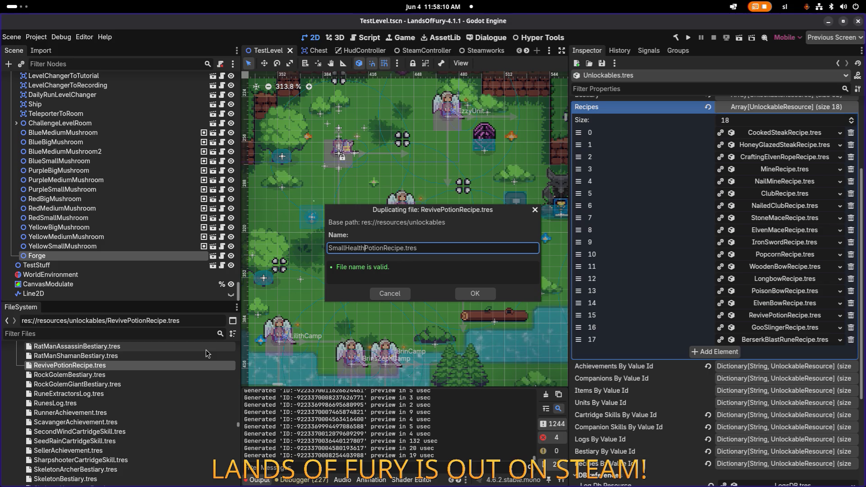
pyautogui.press('Return')
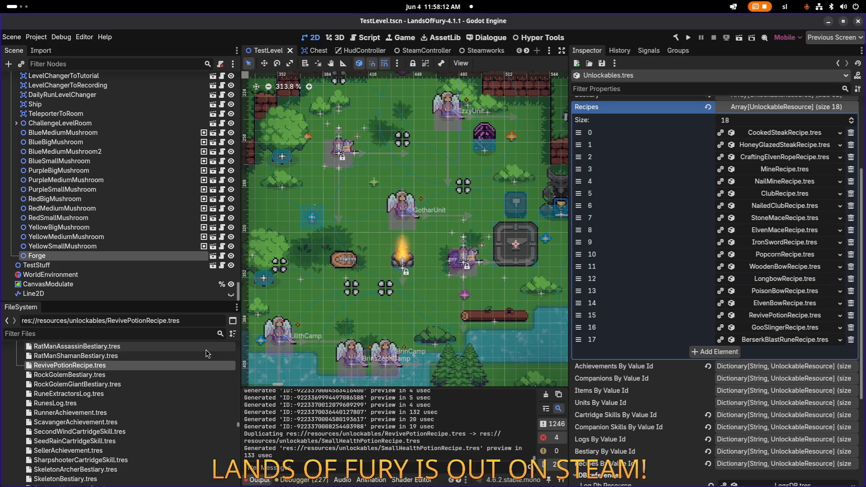
# Filter files by 'smallheal' and open SmallHealthPotionRecipe.tres in the inspector.
pyautogui.click(152, 332)
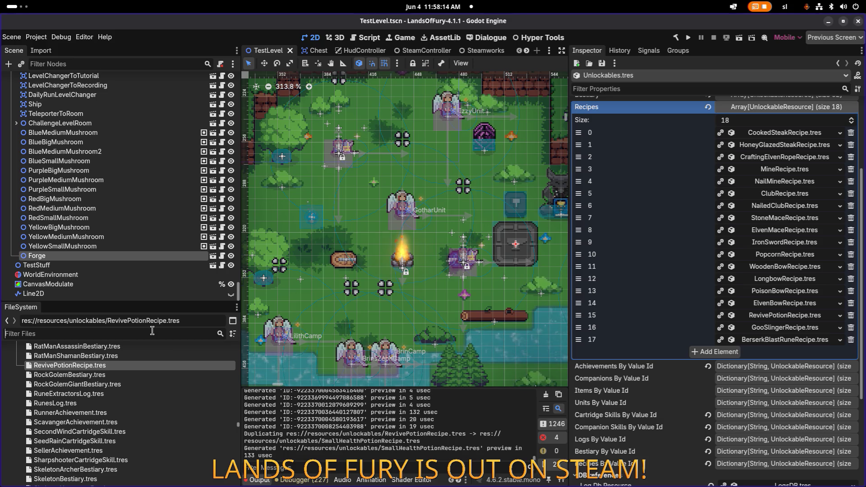
pyautogui.write('smallheal')
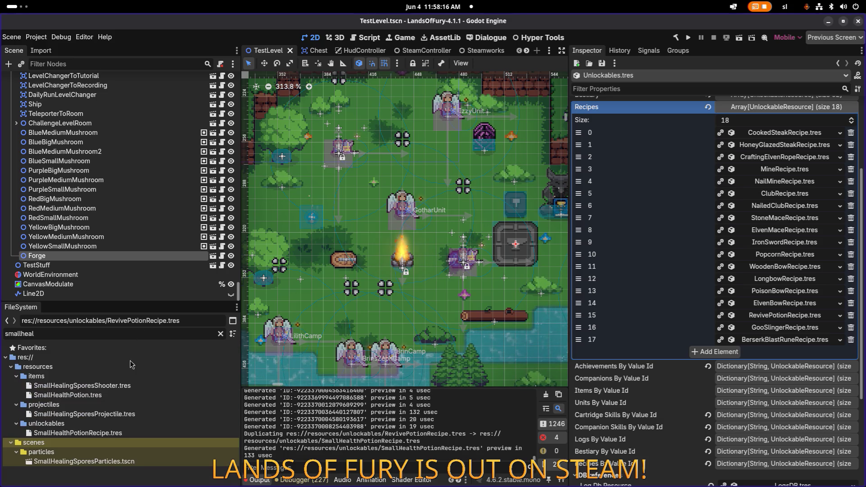
pyautogui.click(121, 436)
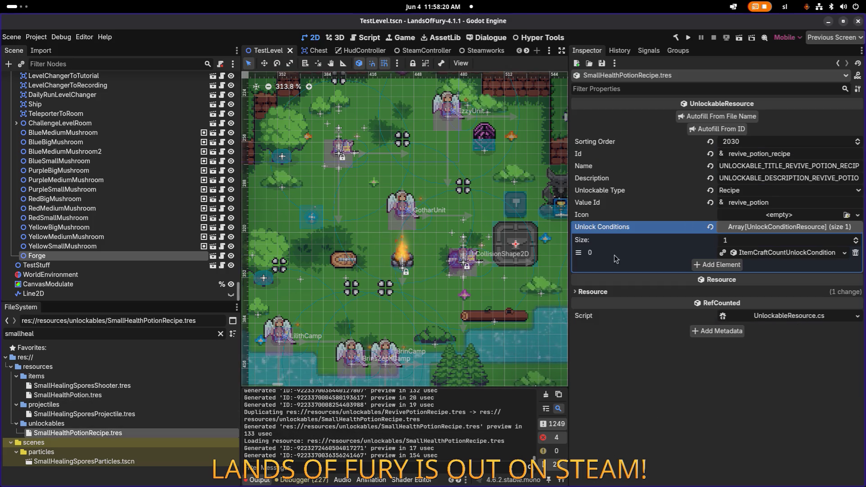
# Change the recipe Id to small_health_potion_recipe and autofill name, description and Value Id from it.
pyautogui.press('BackSpace')
pyautogui.press('BackSpace')
pyautogui.press('BackSpace')
pyautogui.write('small_')
pyautogui.write('health')
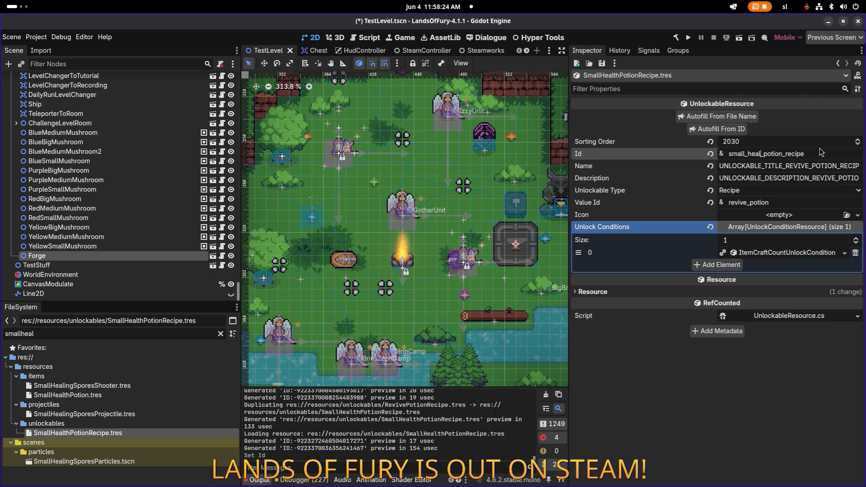
pyautogui.click(727, 131)
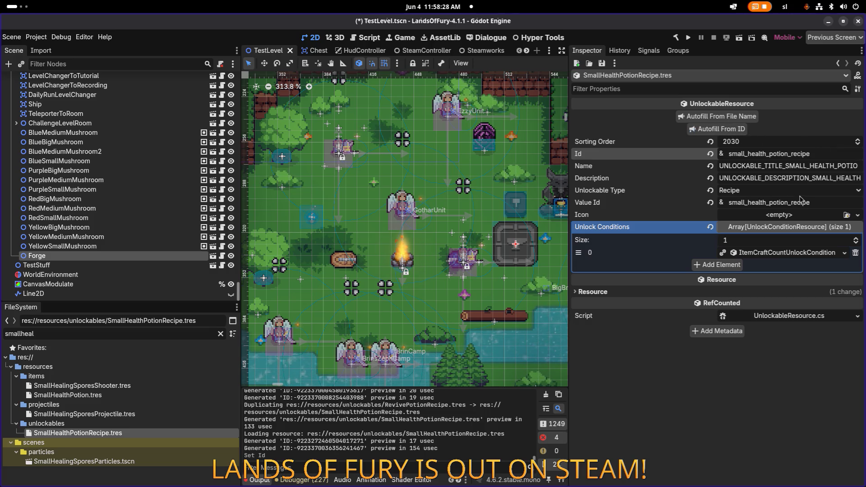
# Trim the '_recipe' suffix from the Value Id and set Sorting Order to 2027.
pyautogui.moveTo(791, 202); pyautogui.dragTo(851, 205)
pyautogui.press('BackSpace')
pyautogui.press('BackSpace')
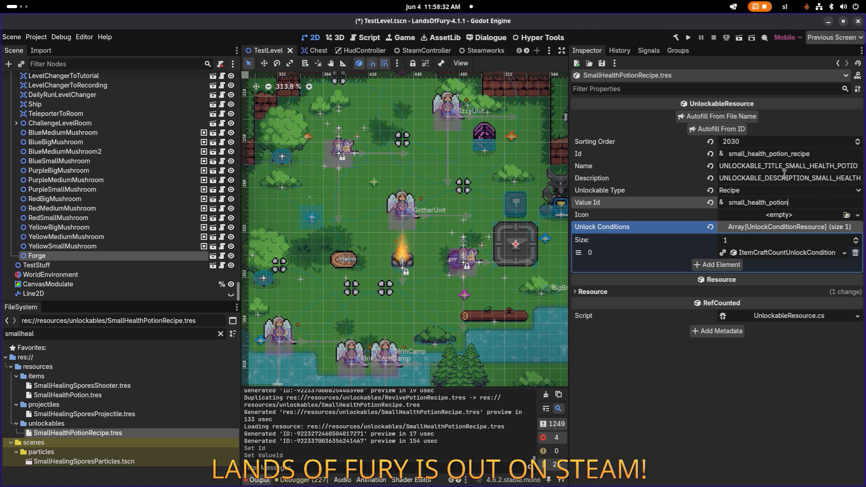
pyautogui.click(737, 145)
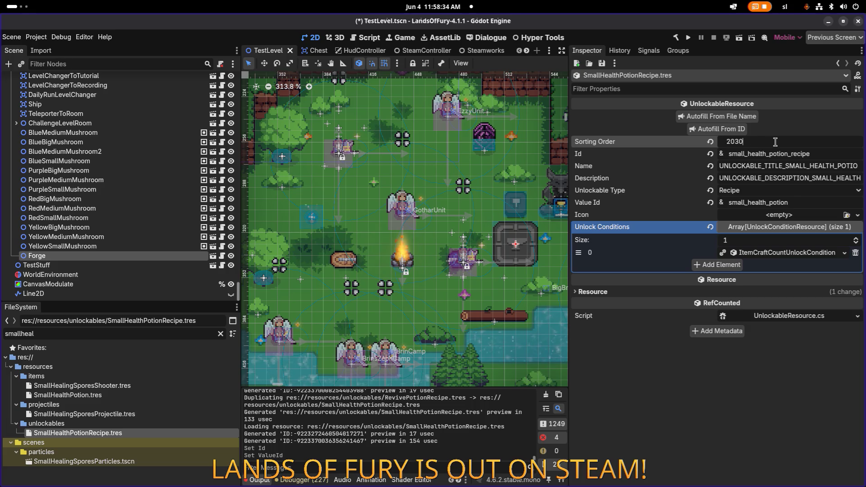
pyautogui.press('BackSpace')
pyautogui.write('1')
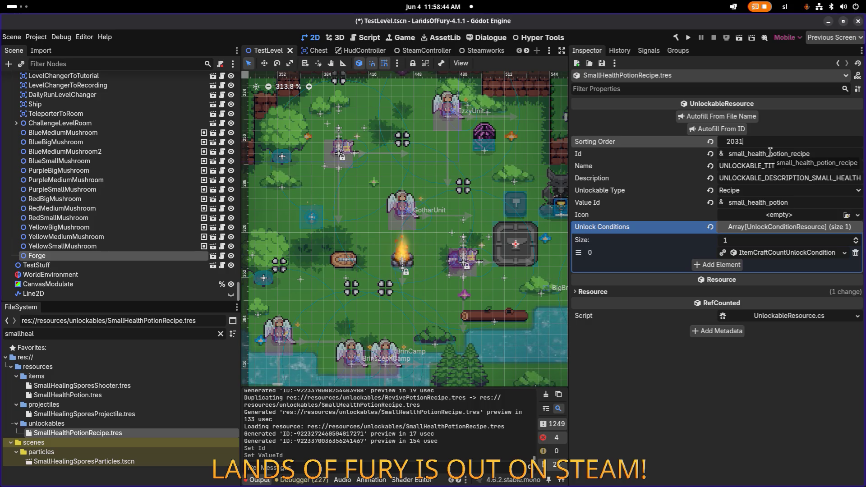
pyautogui.press('BackSpace')
pyautogui.press('BackSpace')
pyautogui.write('27')
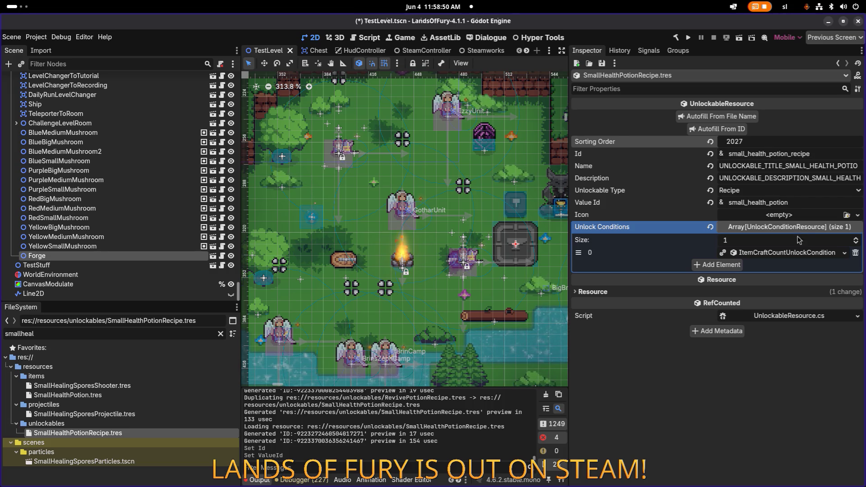
pyautogui.rightClick(788, 252)
# Make the unlock condition unique, change its Item Id from revive_potion to small_health_potion, and save.
pyautogui.click(767, 396)
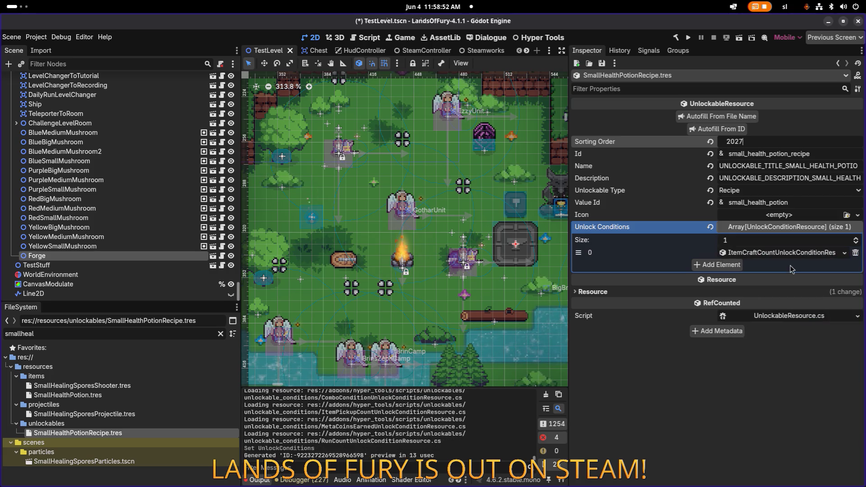
pyautogui.click(794, 255)
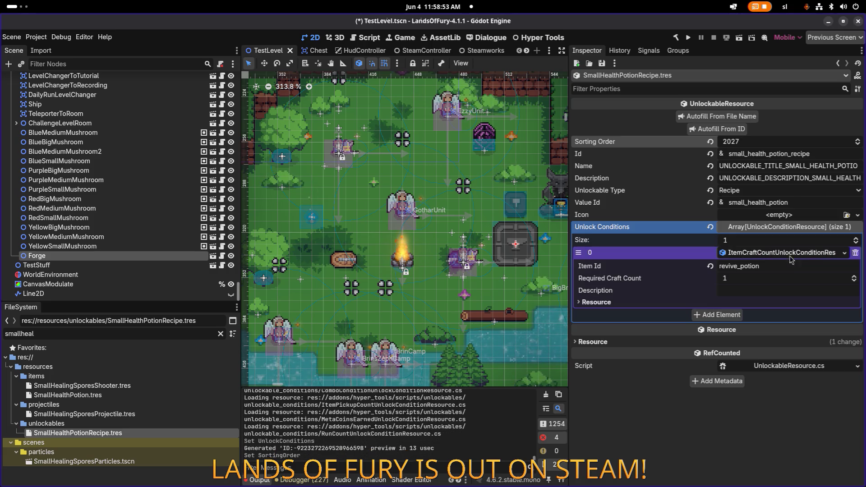
pyautogui.click(733, 267)
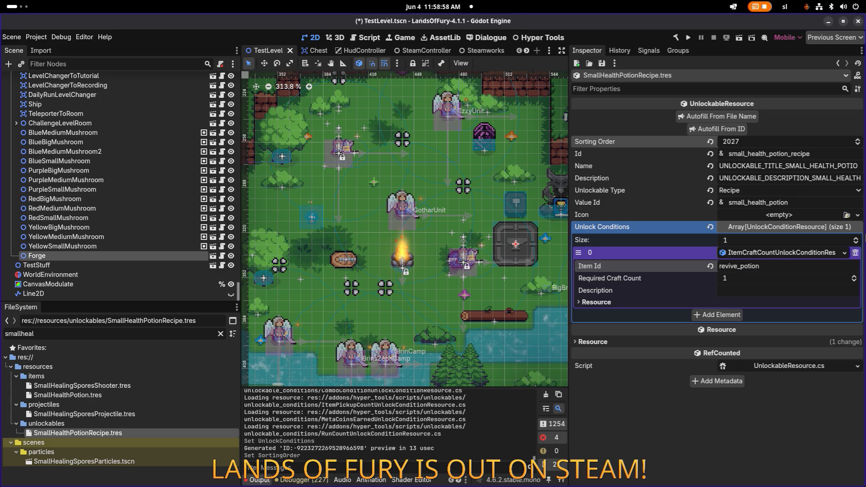
pyautogui.hotkey('ctrl', 'a')
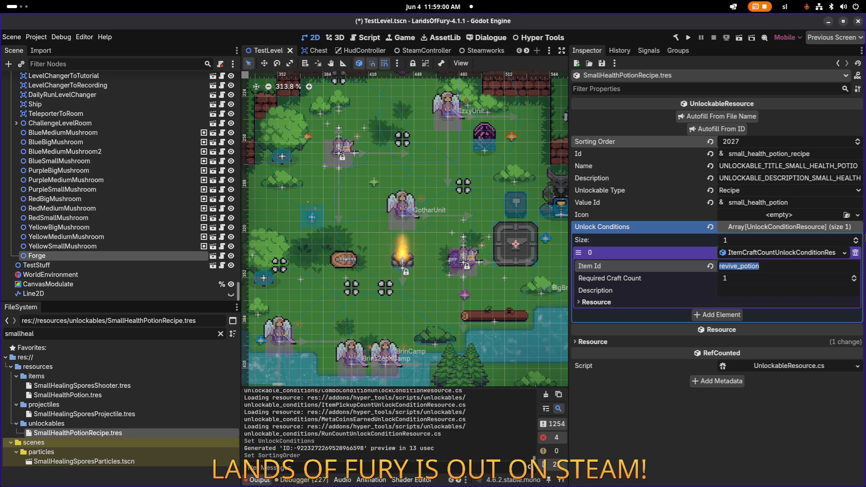
pyautogui.write('small_health_potio')
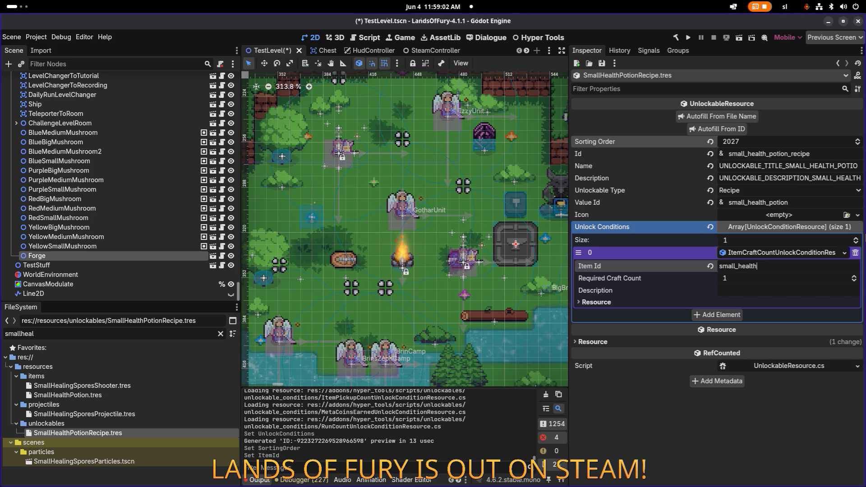
pyautogui.hotkey('ctrl', 's')
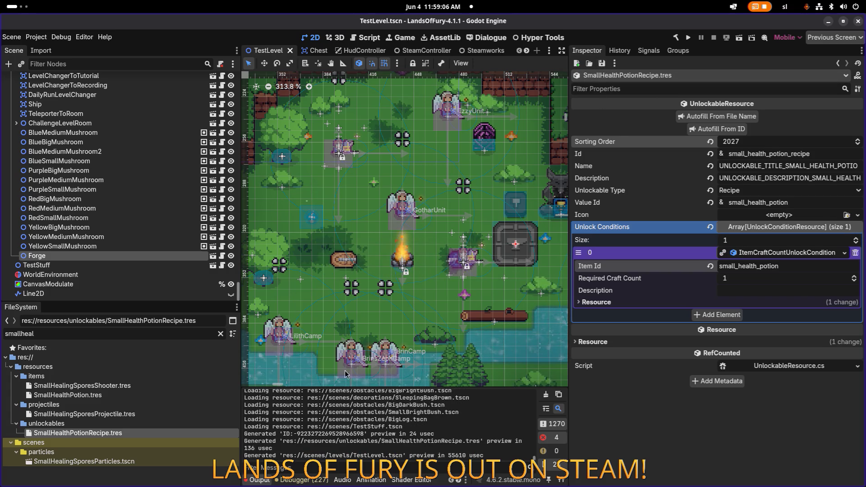
# Duplicate SmallHealthPotionRecipe.tres as SmallEnergyPotionRecipe.tres.
pyautogui.hotkey('ctrl', 'd')
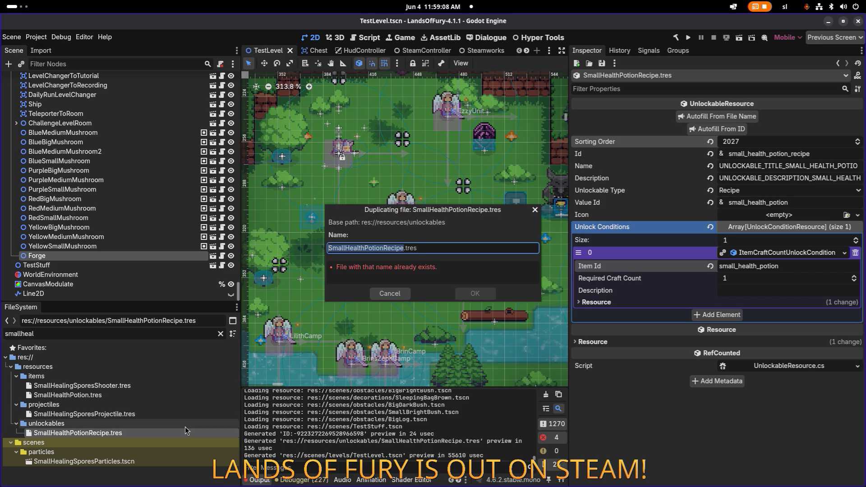
pyautogui.press('BackSpace')
pyautogui.press('BackSpace')
pyautogui.press('BackSpace')
pyautogui.write('Energy')
pyautogui.press('Return')
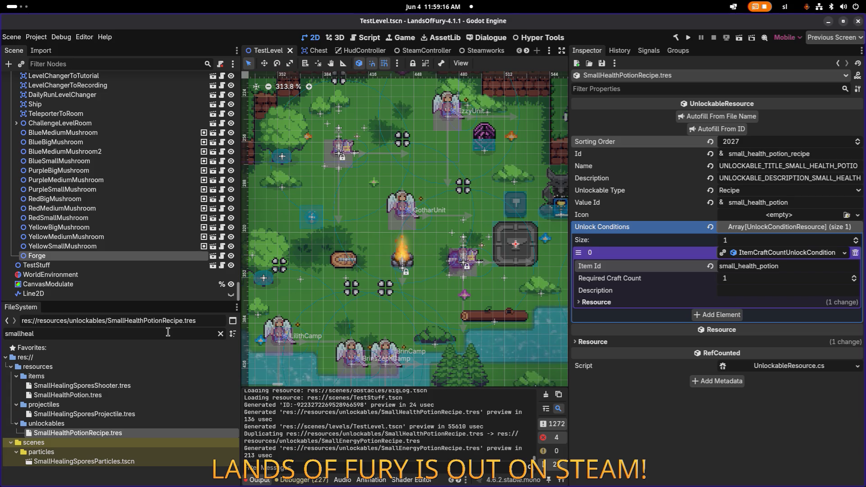
# Filter the FileSystem by 'potionr' and select SmallEnergyPotionRecipe.tres.
pyautogui.hotkey('ctrl', 'a')
pyautogui.write('potion')
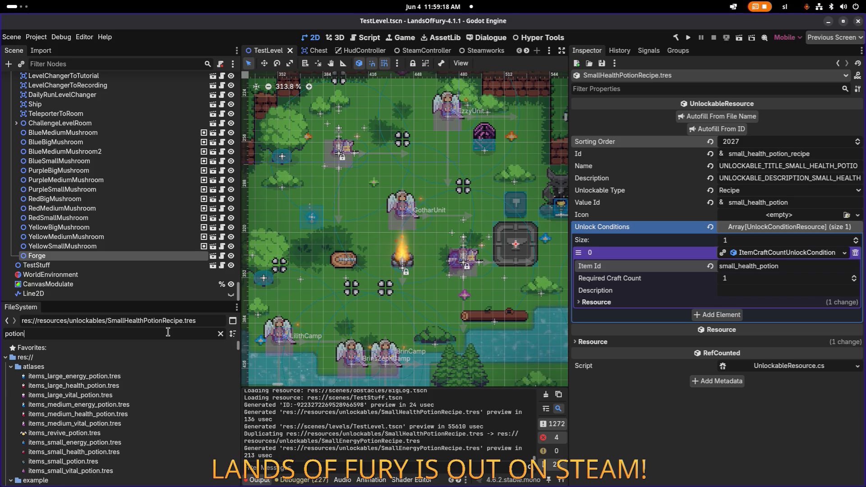
pyautogui.write('re')
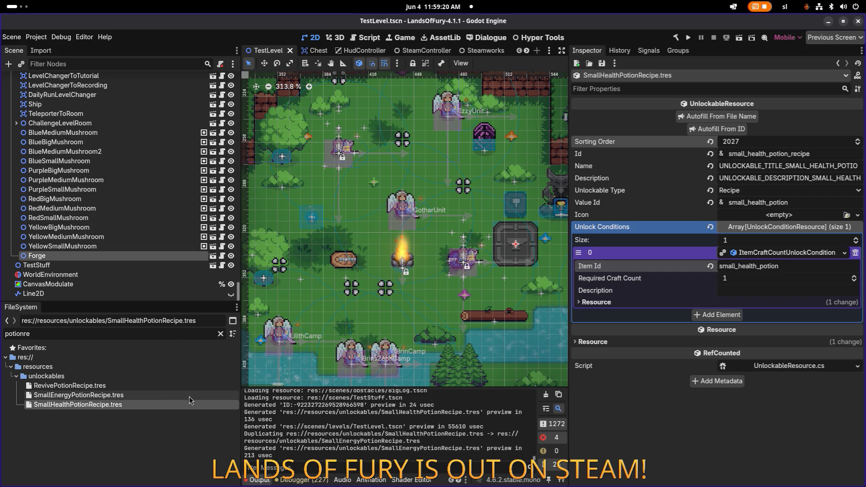
pyautogui.click(182, 395)
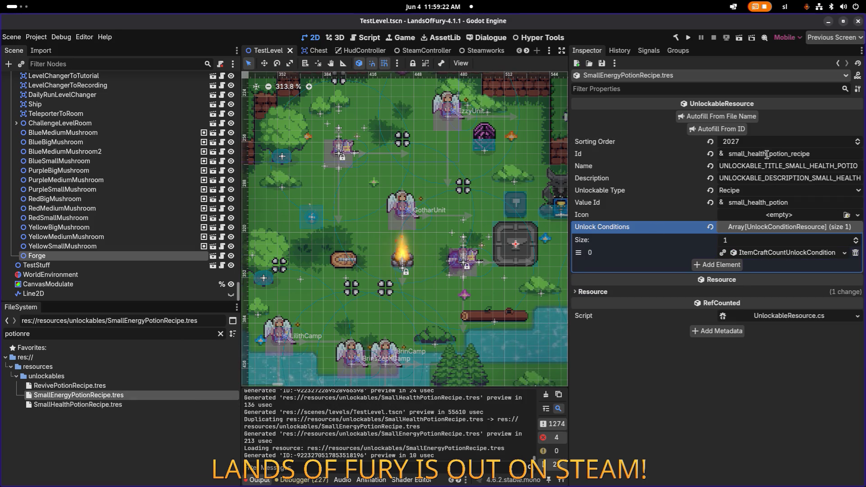
# Change the Id to small_energy_potion_recipe and autofill name, description and Value Id.
pyautogui.click(765, 154)
pyautogui.write('energy')
pyautogui.click(727, 128)
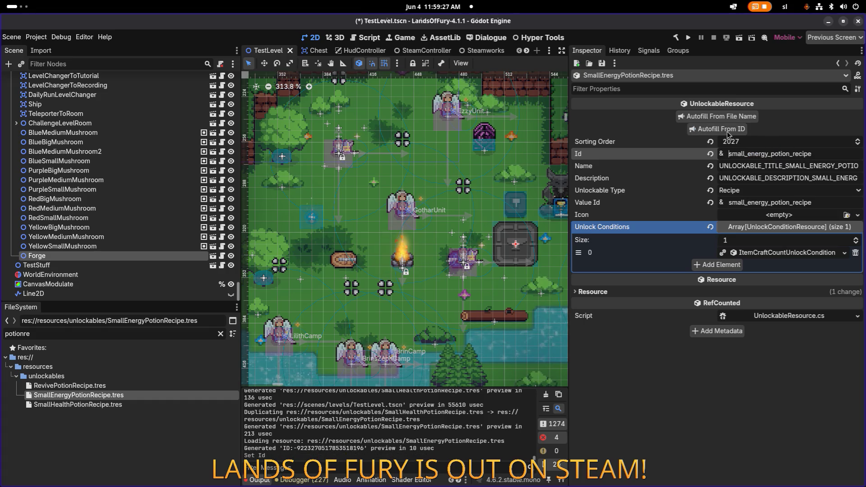
# Make the unlock condition unique with Item Id small_energy_potion and save.
pyautogui.click(783, 258)
pyautogui.click(753, 400)
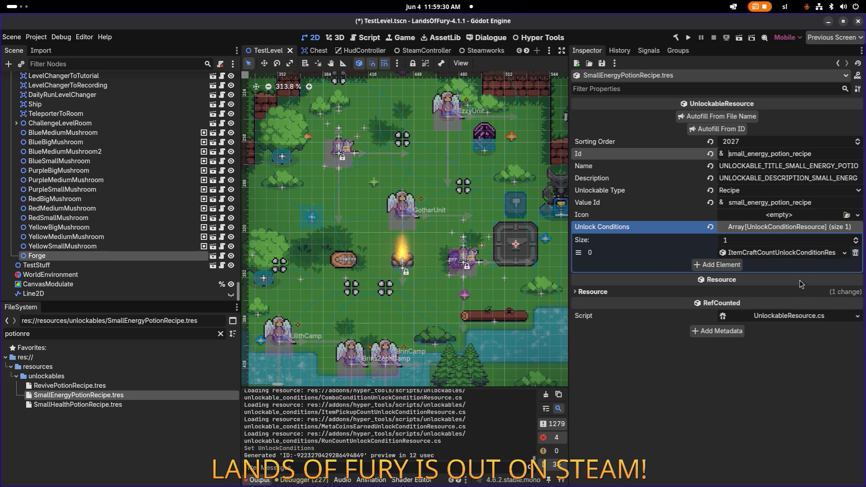
pyautogui.click(808, 255)
pyautogui.hotkey('shift', 'Right')
pyautogui.hotkey('shift', 'Right')
pyautogui.hotkey('shift', 'Right')
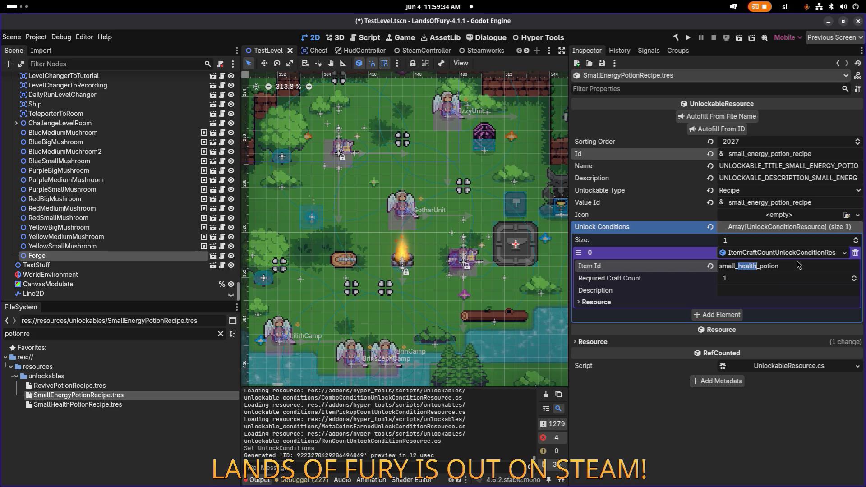
pyautogui.write('energy')
pyautogui.hotkey('ctrl', 's')
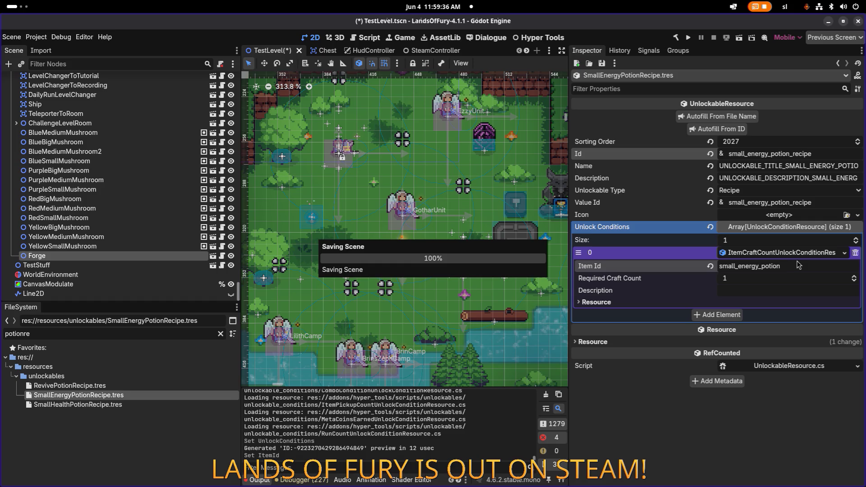
# Set Sorting Order to 2028 and save the resource.
pyautogui.click(761, 143)
pyautogui.click(761, 144)
pyautogui.press('BackSpace')
pyautogui.write('8')
pyautogui.press('Return')
pyautogui.hotkey('ctrl', 's')
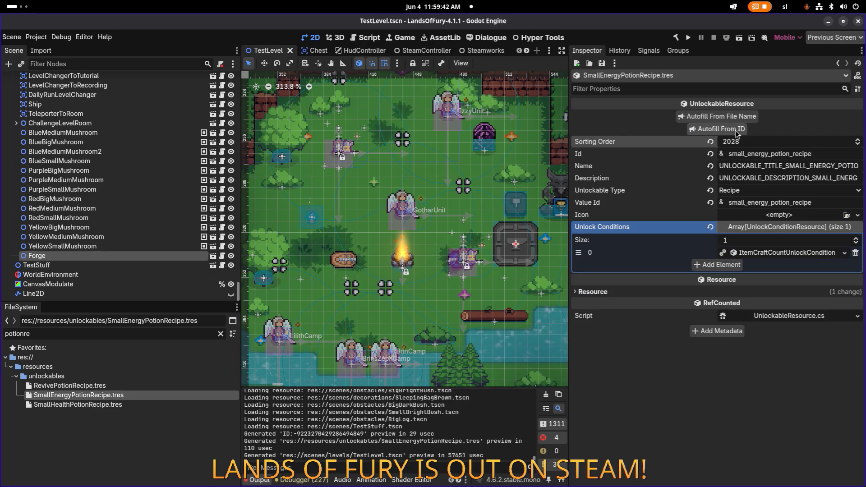